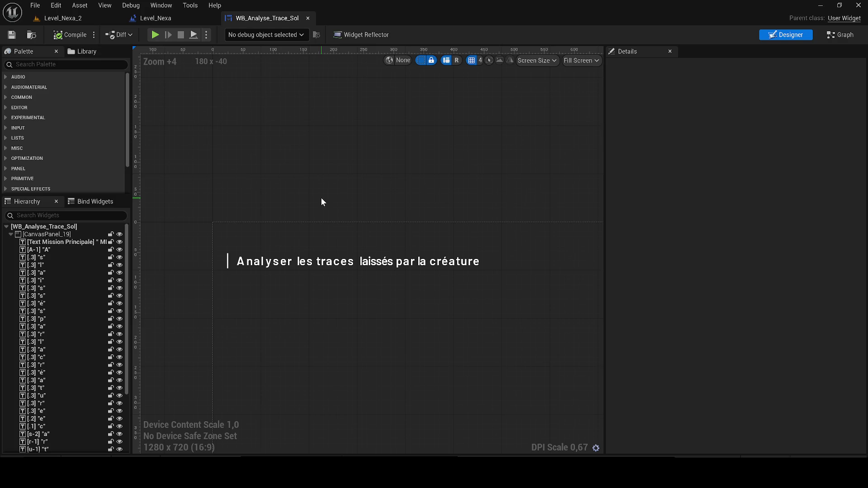
- Open the Animations panel from the Window menu, listing A-Anim-1 through N-Anim-3
mouse_move(322, 201)
mouse_down()
mouse_move(217, 188)
mouse_move(320, 232)
mouse_up()
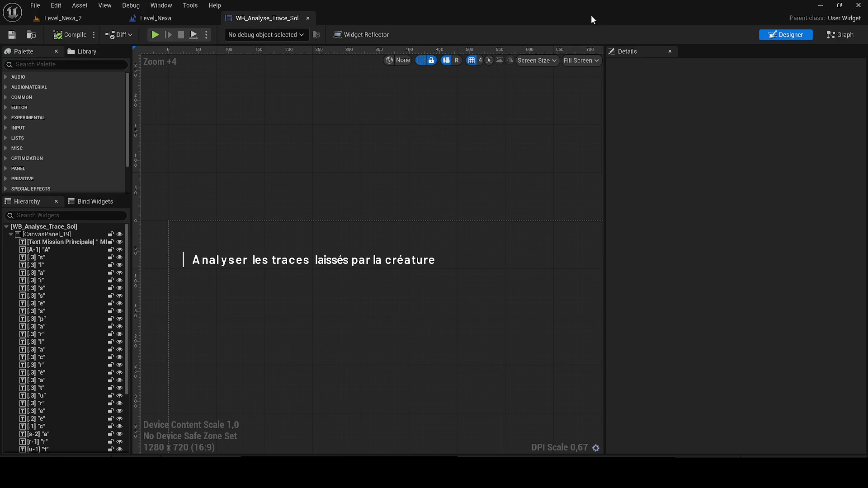
click(160, 5)
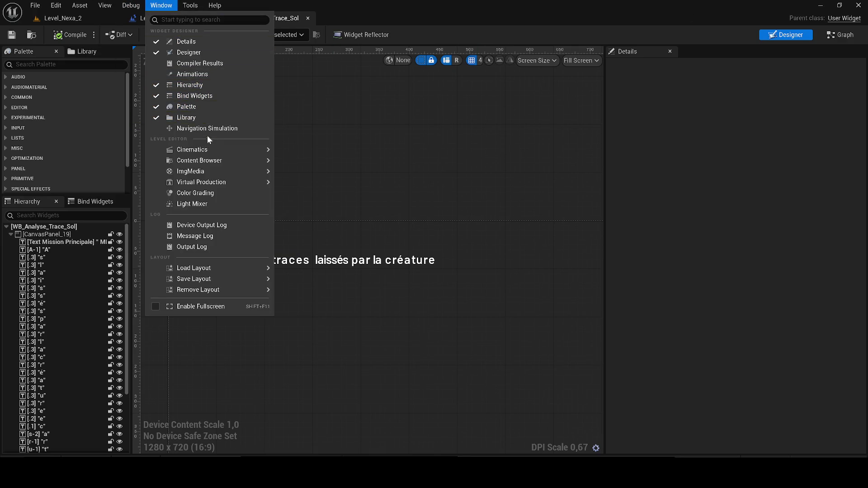
mouse_move(203, 152)
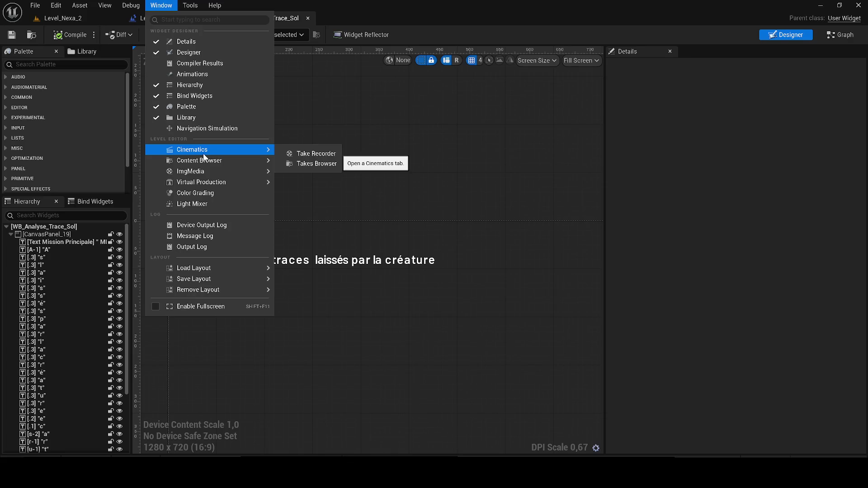
click(202, 74)
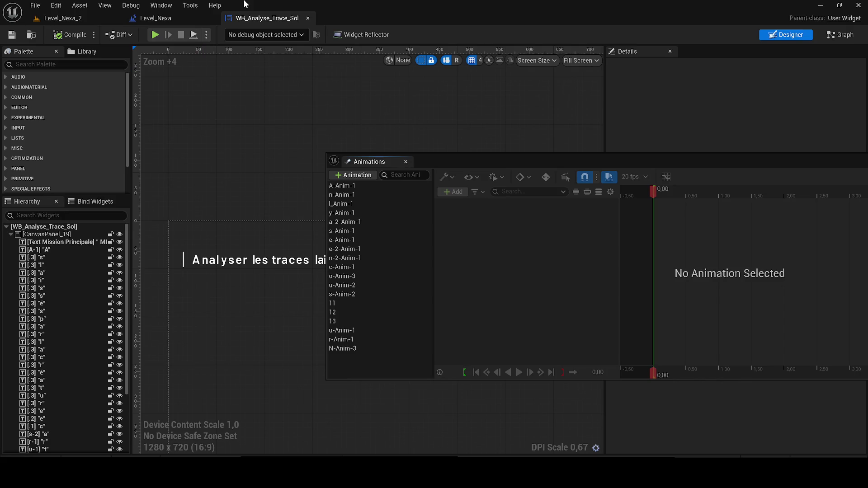
- Preview the letter fade animations one by one, from A-Anim-1 down to N-Anim-3
mouse_move(468, 166)
mouse_down()
mouse_move(593, 187)
mouse_move(590, 223)
mouse_up()
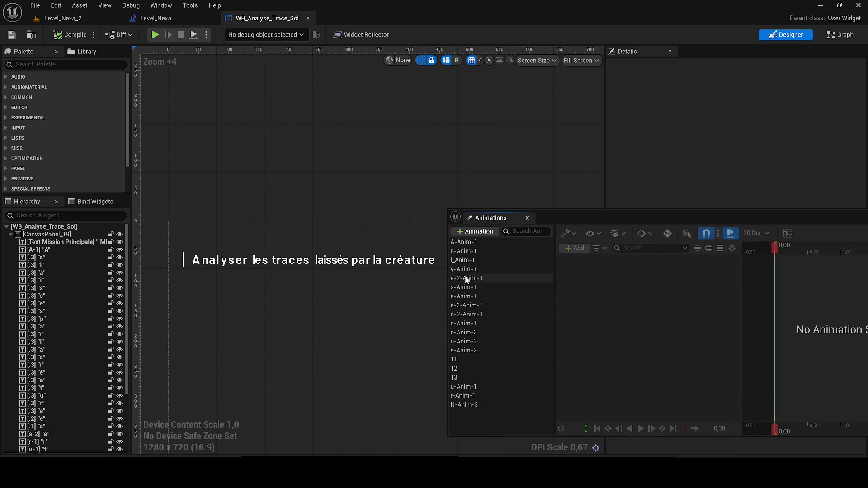
click(475, 244)
click(480, 252)
key(Down)
key(Down)
key(Down)
key(Down)
key(Down)
key(Down)
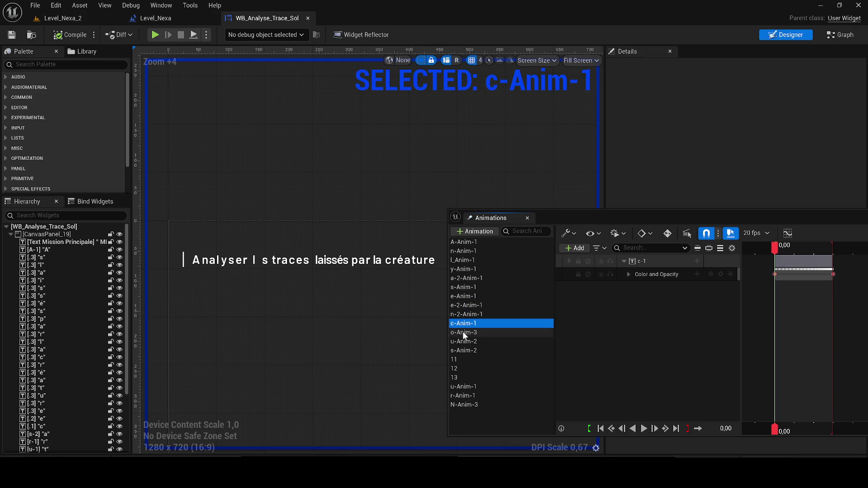
key(Down)
key(Down)
key(Down)
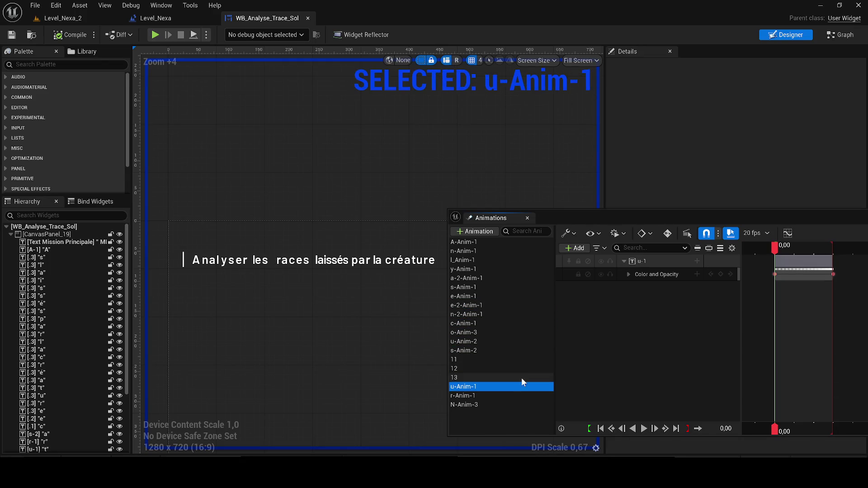
key(Up)
key(Up)
key(Up)
key(Home)
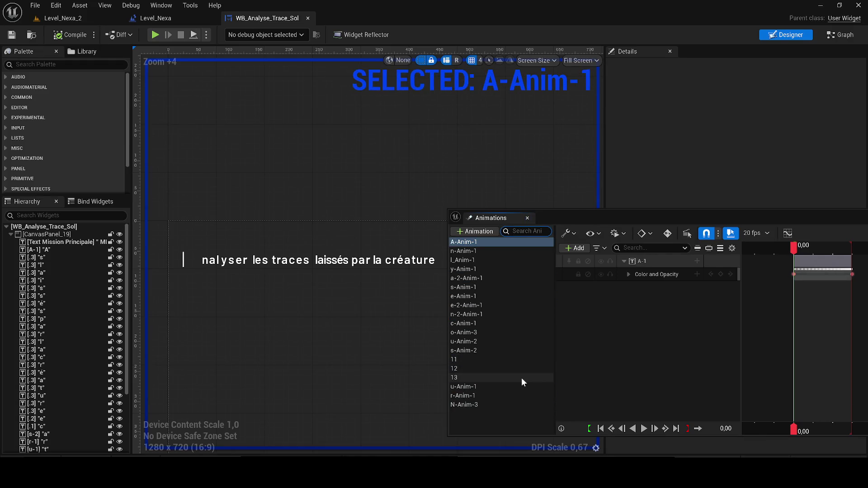
key(Down)
key(Down)
key(Down)
key(Down)
key(Down)
key(Down)
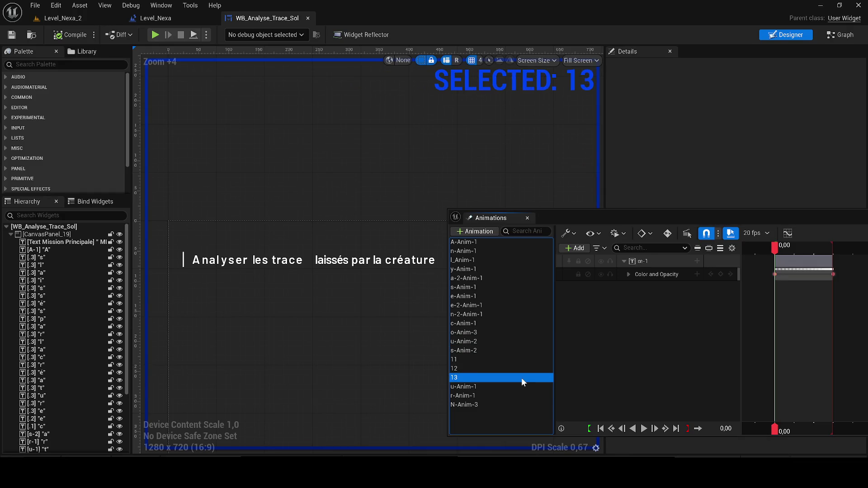
key(Down)
key(End)
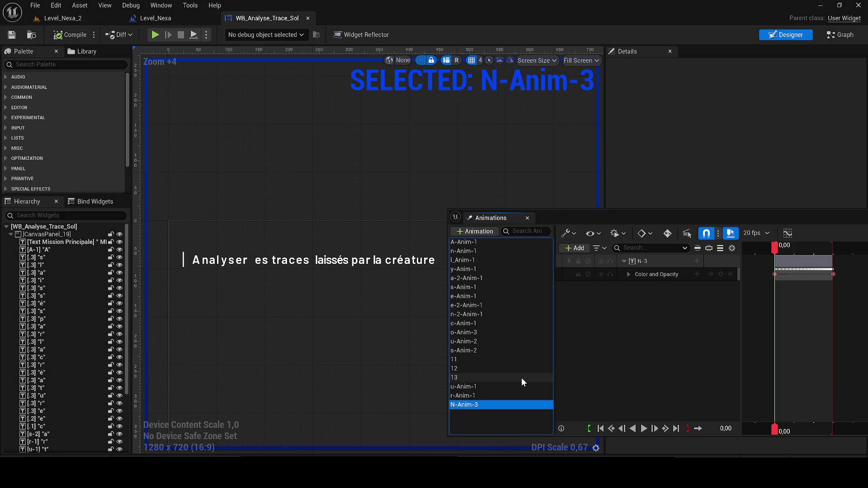
key(Up)
key(Up)
key(Up)
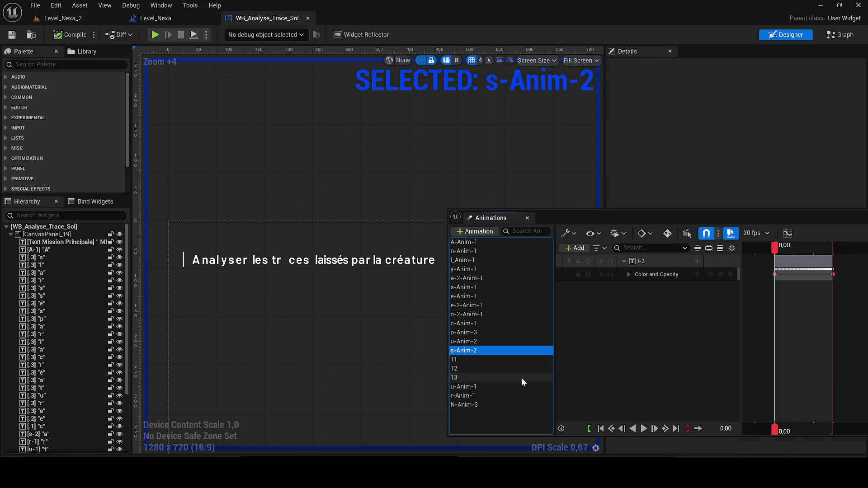
key(Up)
key(Up)
key(Up)
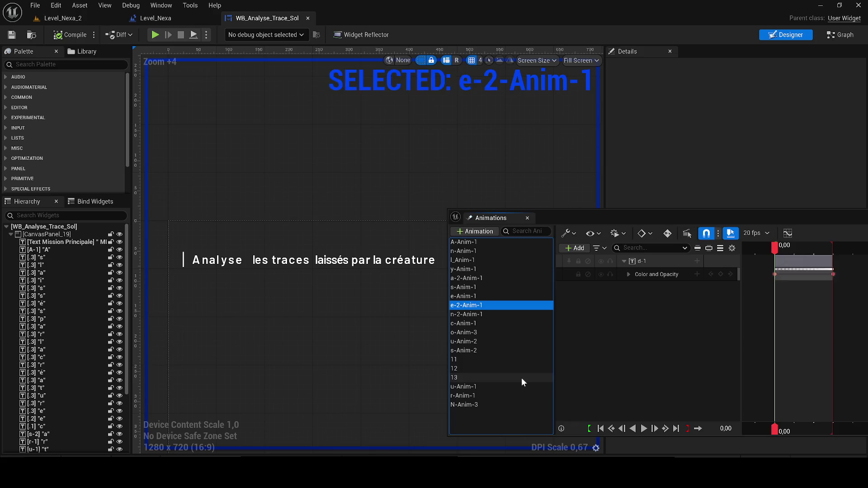
key(Down)
key(Down)
key(Down)
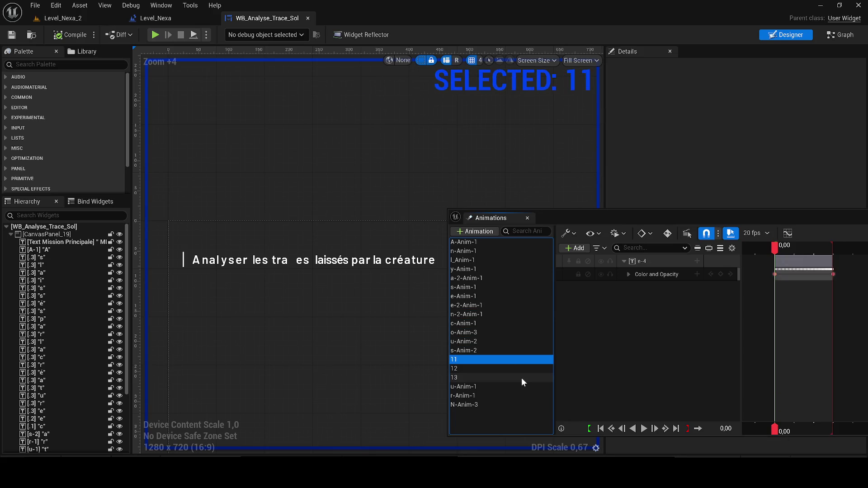
key(Down)
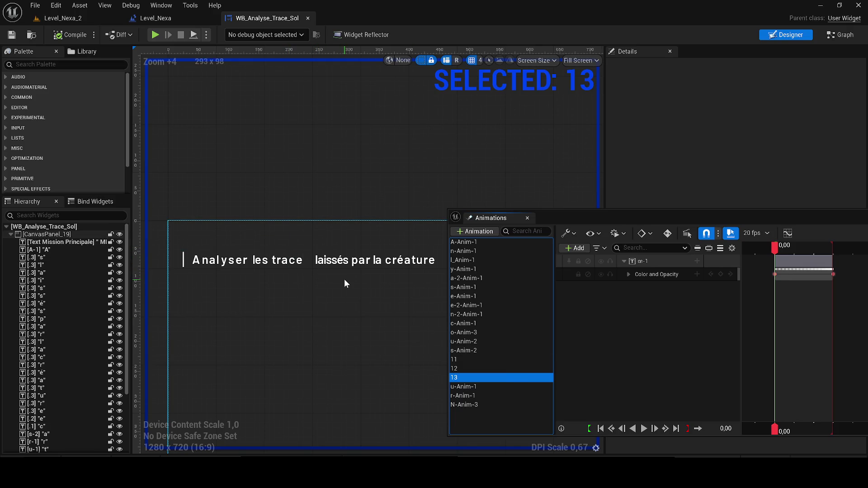
key(Down)
- Duplicate animation 13 with Ctrl+D and clear the copy's default name
scroll(337, 267, up, 3)
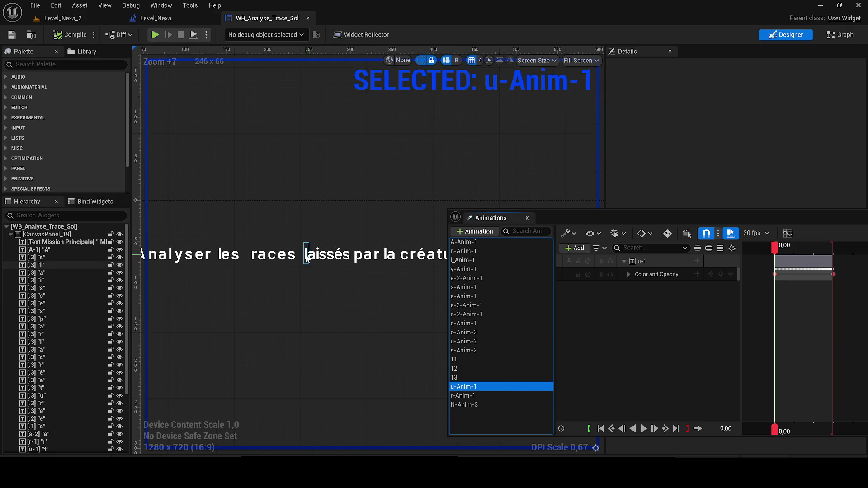
click(516, 379)
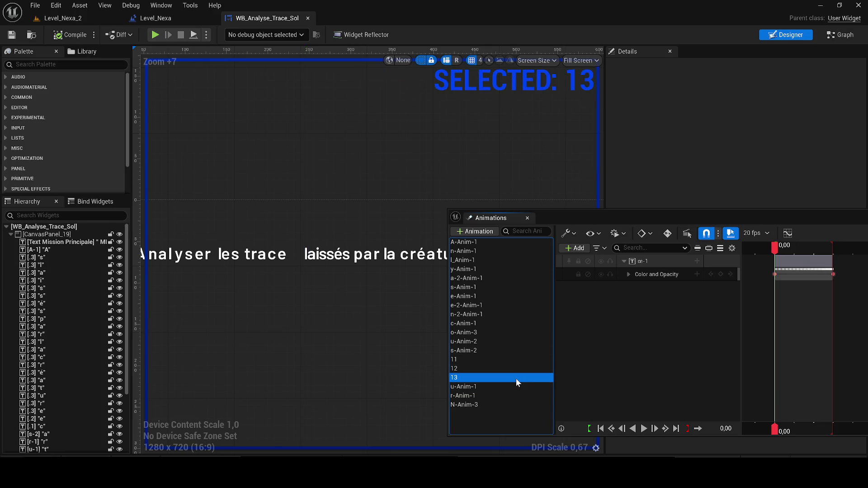
key(ctrl+d)
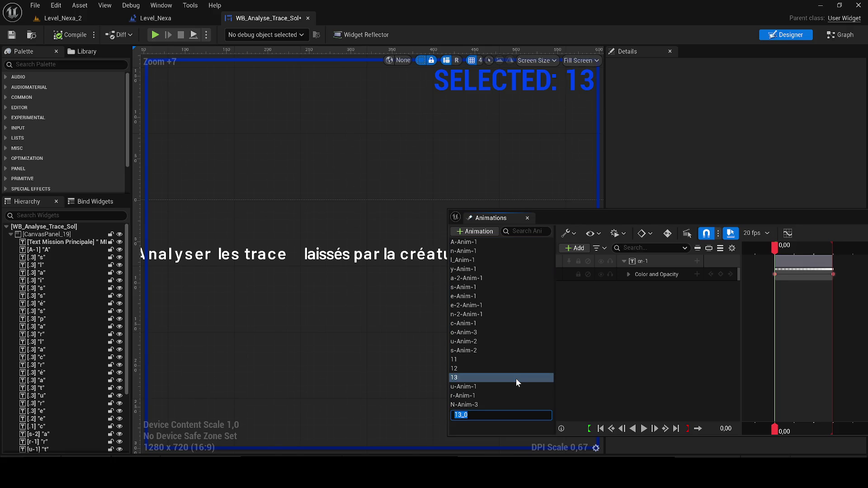
key(BackSpace)
- Name the copy l-2 and rebind its fade track to the l of laissés
text(2)
key(Return)
click(305, 254)
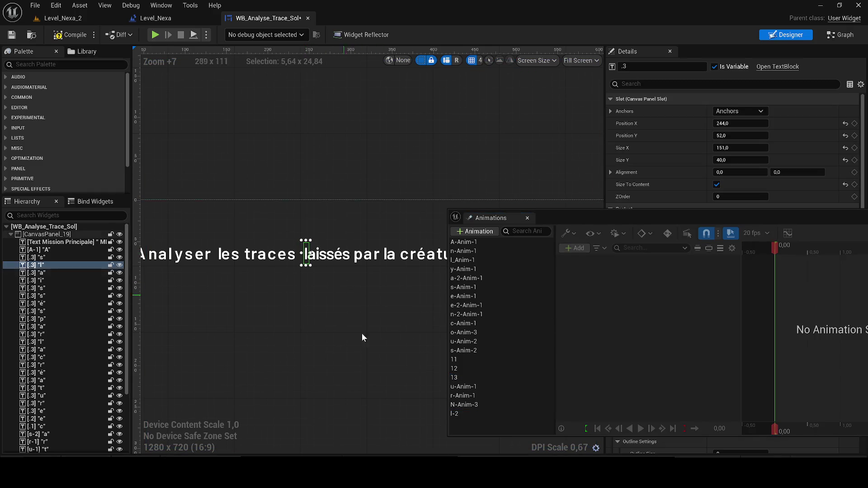
click(457, 413)
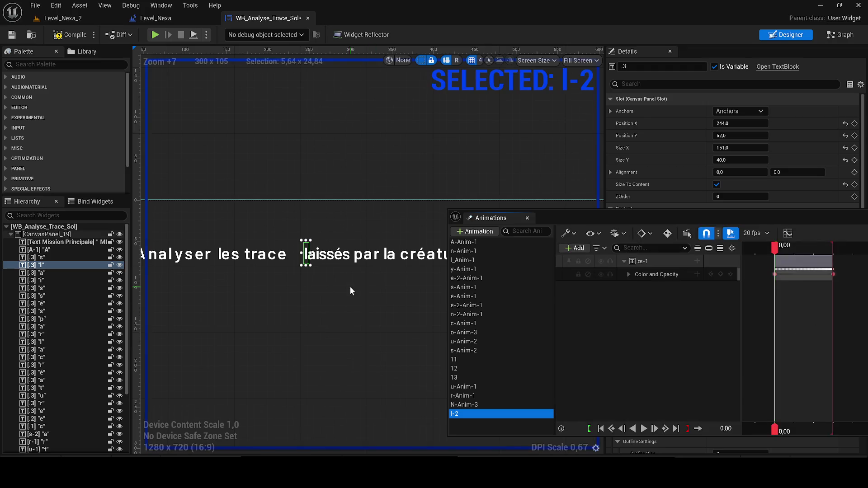
right_click(666, 264)
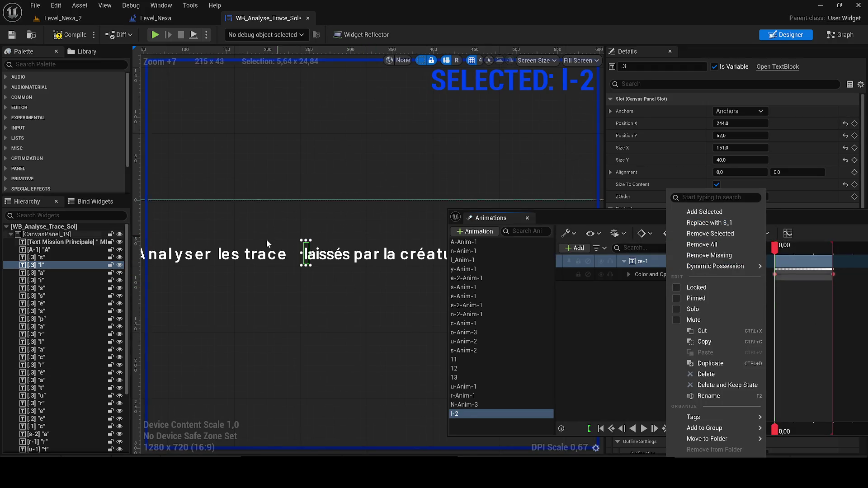
click(708, 222)
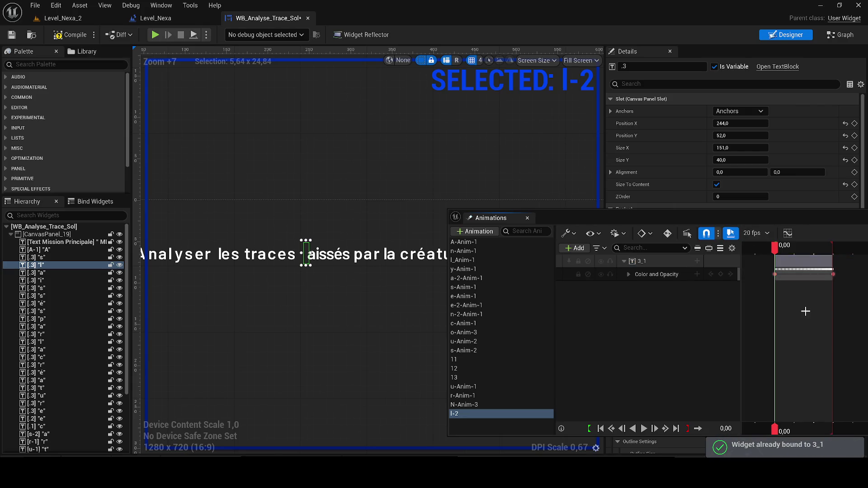
drag(804, 312, 833, 253)
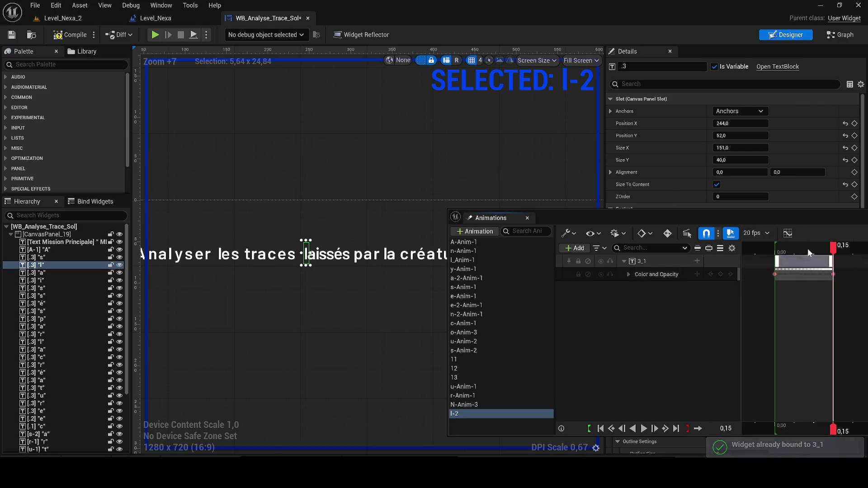
- Rename the l letter widget to l-2- and save the widget blueprint
mouse_move(676, 215)
mouse_down()
mouse_move(583, 256)
mouse_move(557, 290)
mouse_up()
click(750, 222)
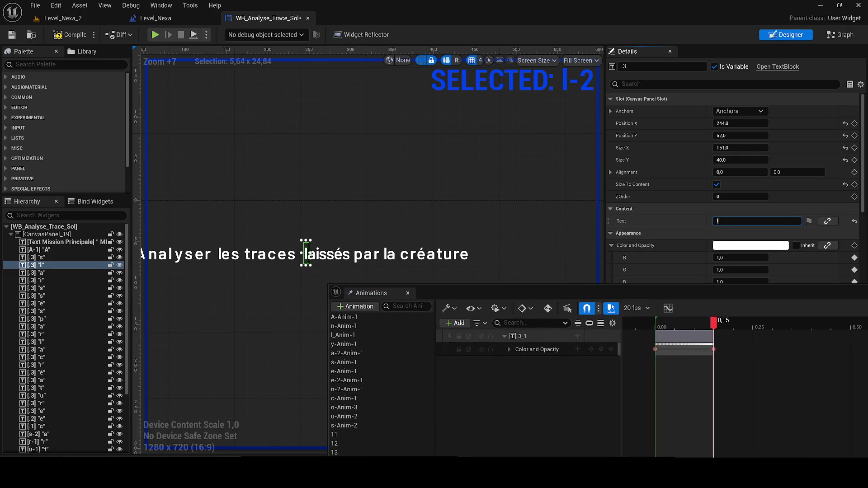
click(696, 67)
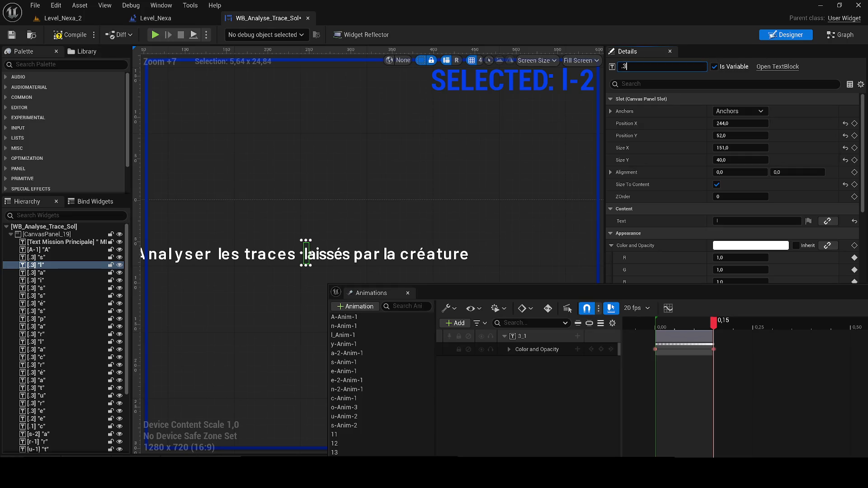
text(l-2-)
key(Return)
click(9, 36)
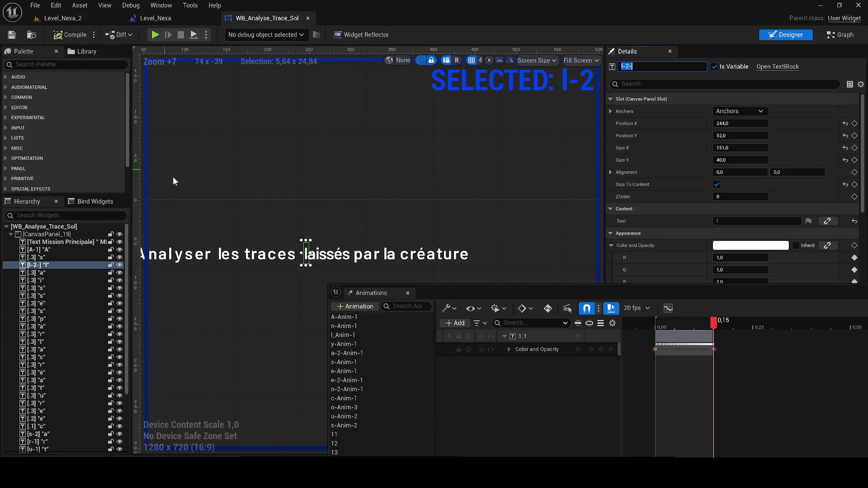
scroll(334, 218, up, 3)
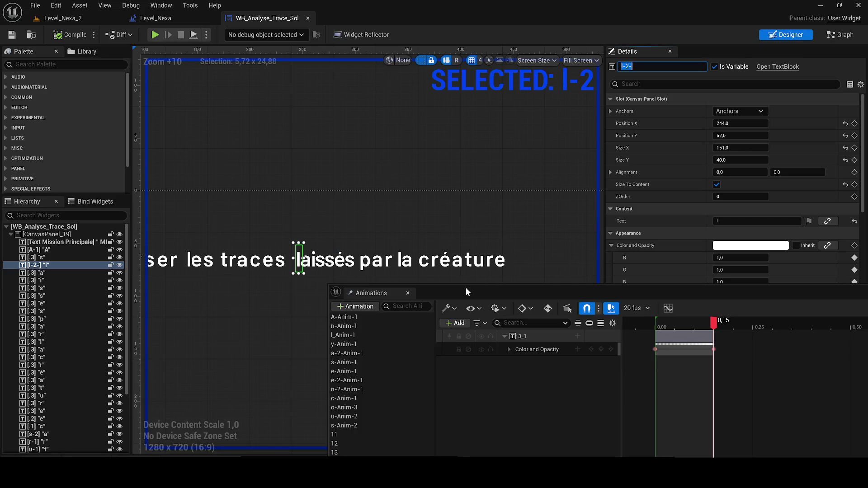
drag(466, 289, 479, 234)
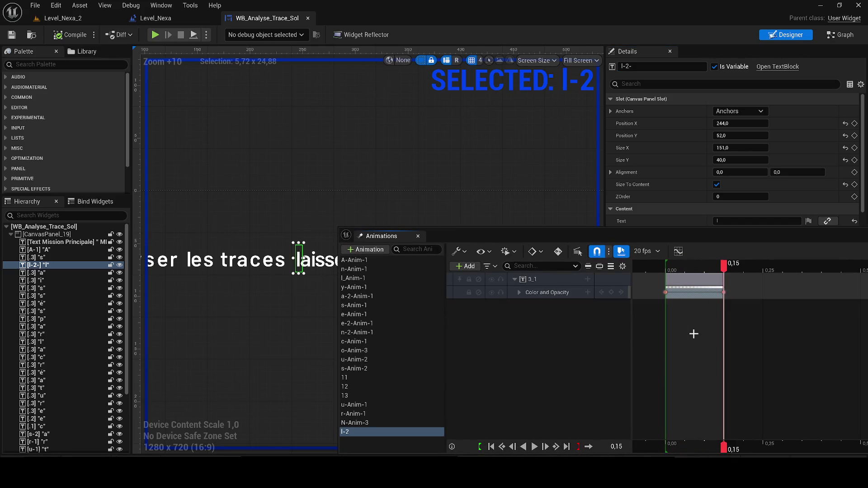
- Duplicate the l-2 animation and name the copy a-2-
click(390, 432)
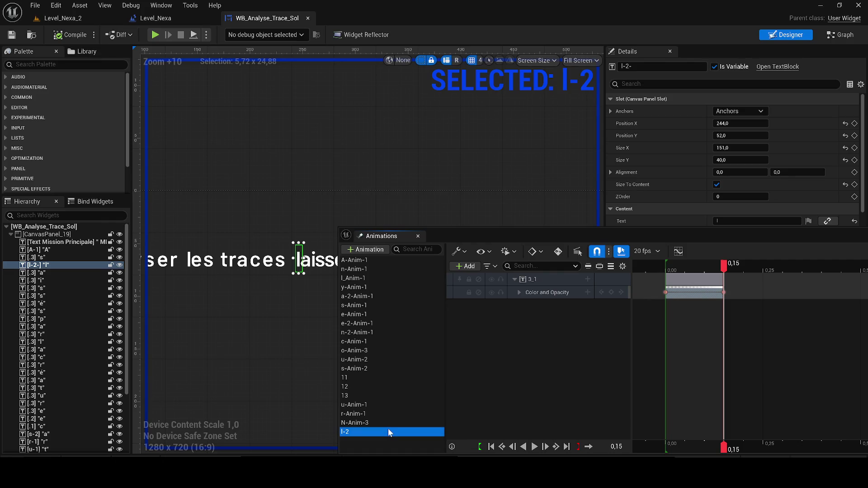
key(ctrl+w)
text(a-1)
key(ctrl+z)
key(ctrl+a)
text(-)
text(a)
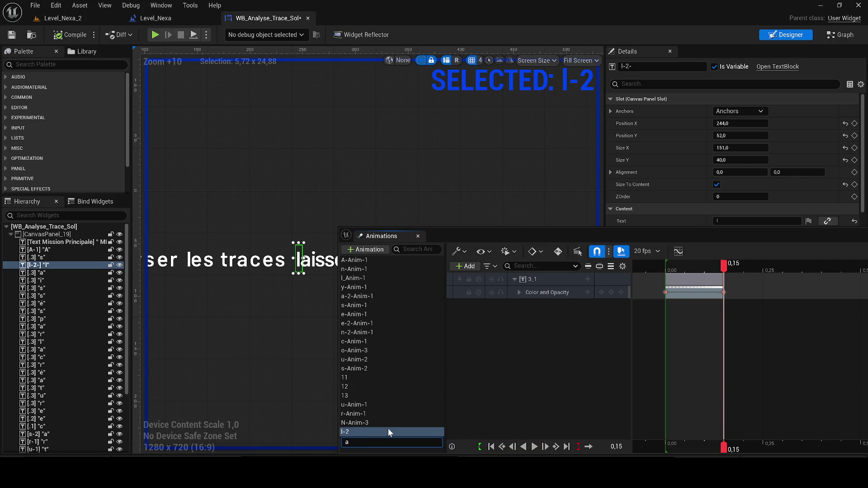
text(-2-)
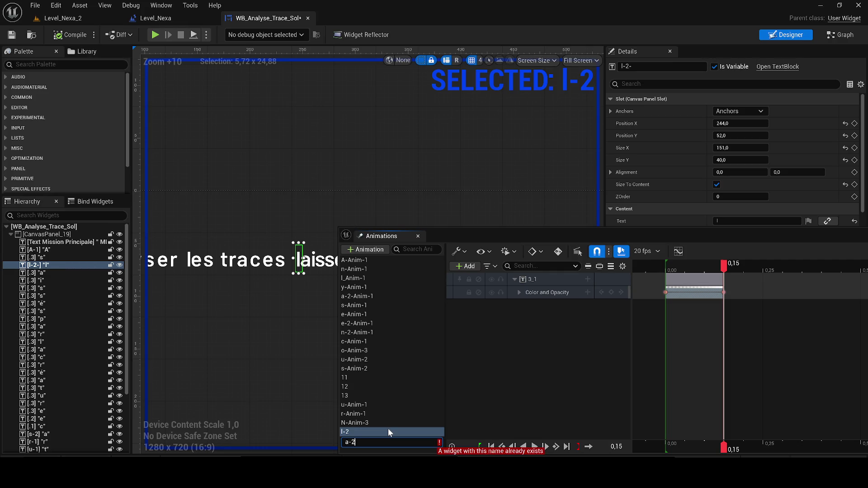
key(Return)
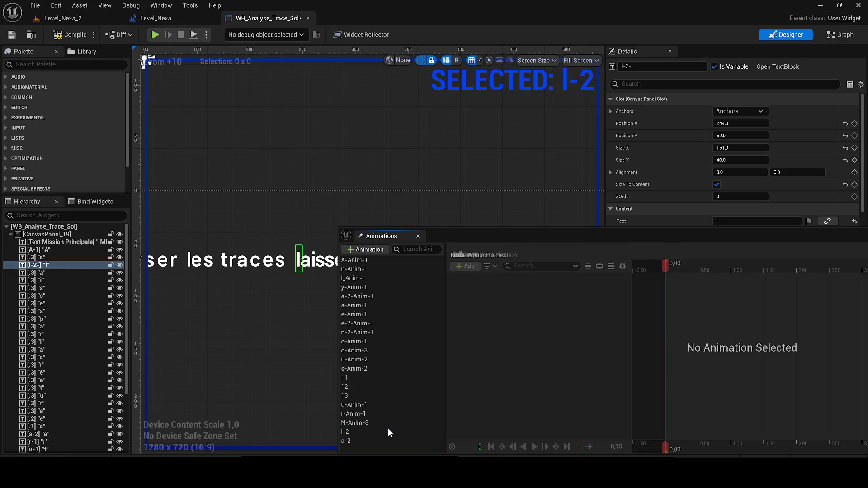
- Rebind the a-2- animation's track to the letter a of laissés
click(34, 272)
click(364, 440)
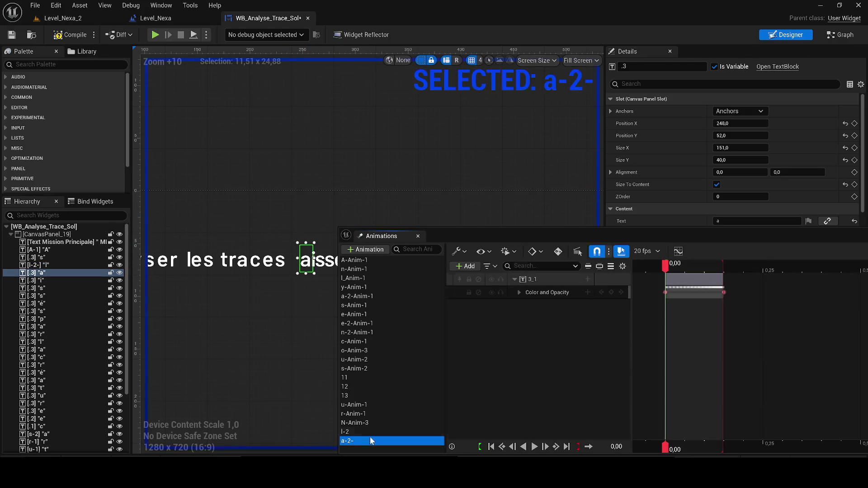
right_click(565, 278)
click(608, 222)
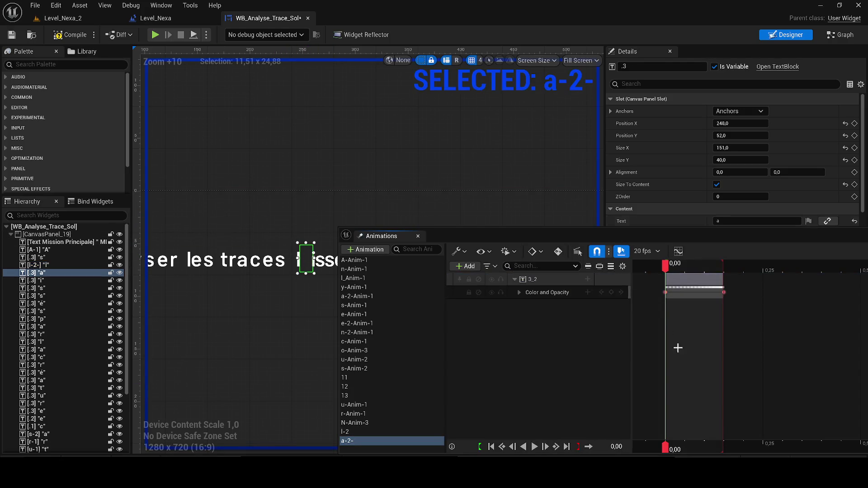
- Rename the 'a' letter widget to a-2-- and recentre the full sentence
click(650, 66)
text(a-1)
key(BackSpace)
text(2--)
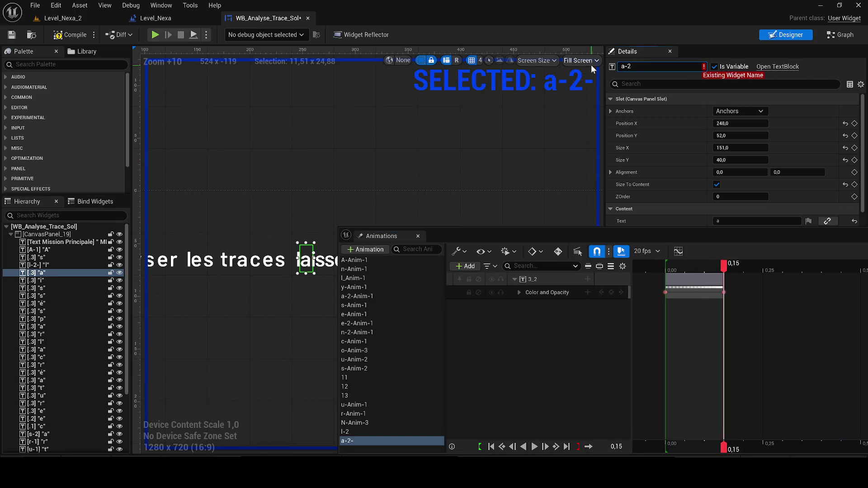
key(Return)
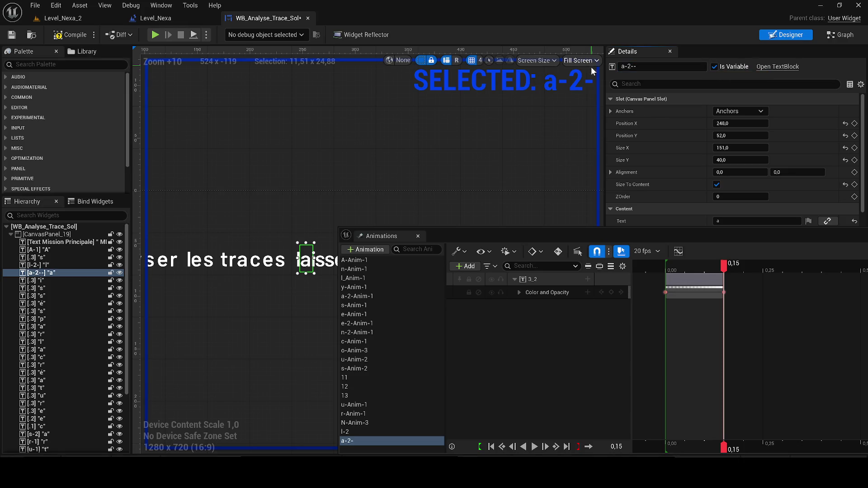
mouse_move(420, 194)
mouse_down()
mouse_move(454, 149)
mouse_move(489, 158)
mouse_up()
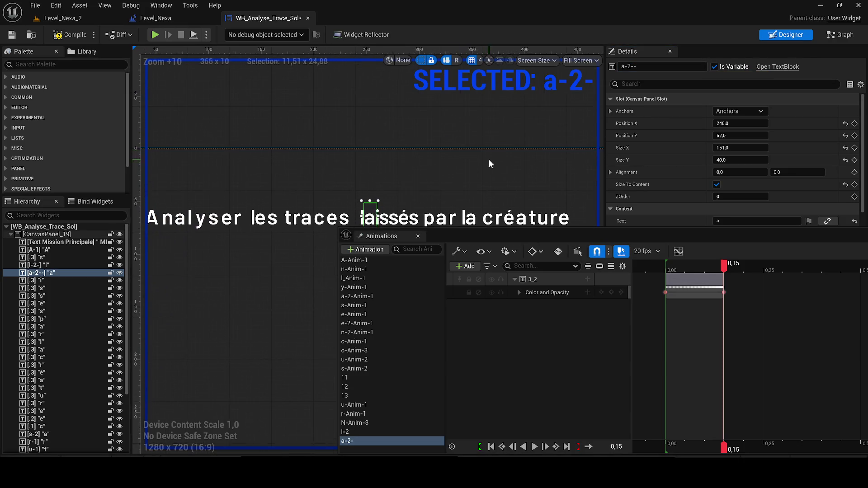
drag(446, 101, 460, 80)
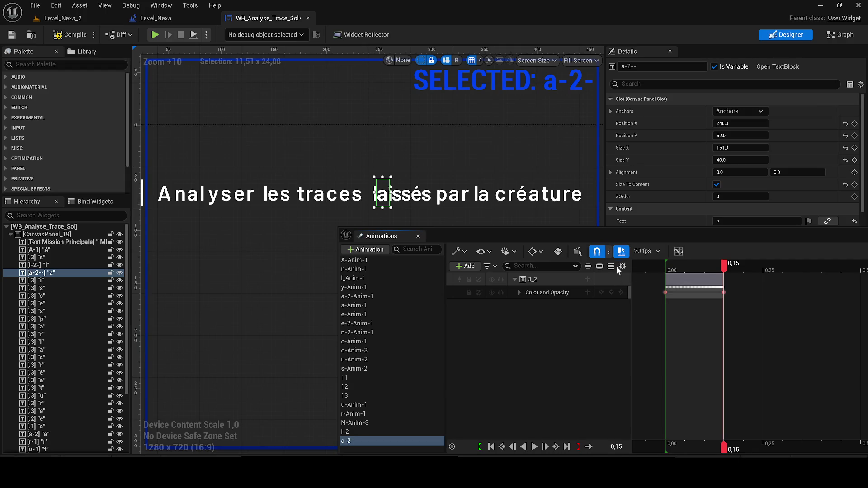
click(843, 36)
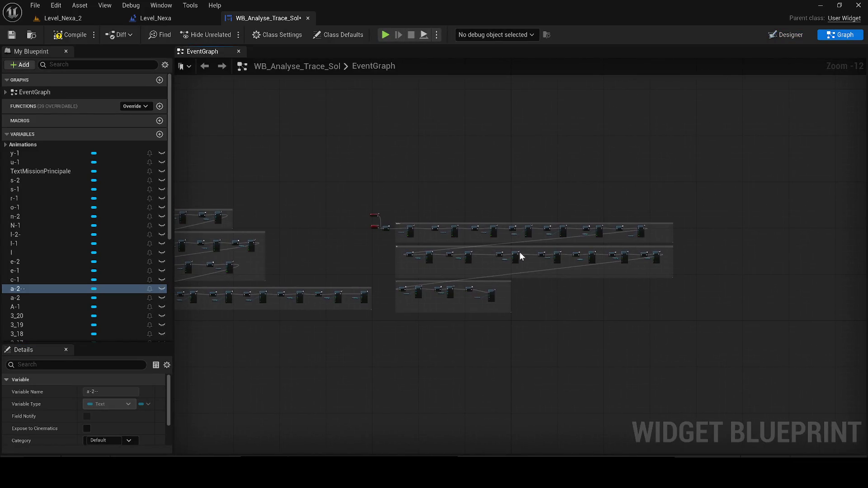
- Drag the l-2 and a-2- animations from My Blueprint into the Event Graph as stacked getter nodes
scroll(397, 181, up, 7)
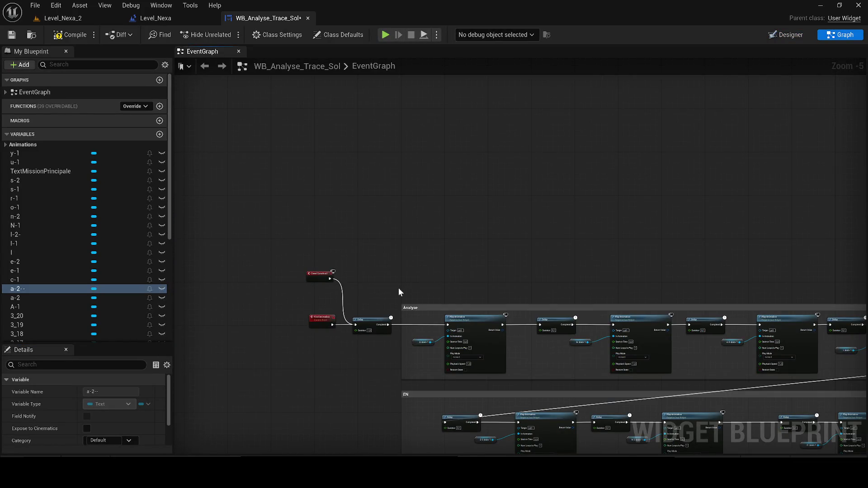
drag(399, 292, 222, 178)
scroll(484, 324, down, 5)
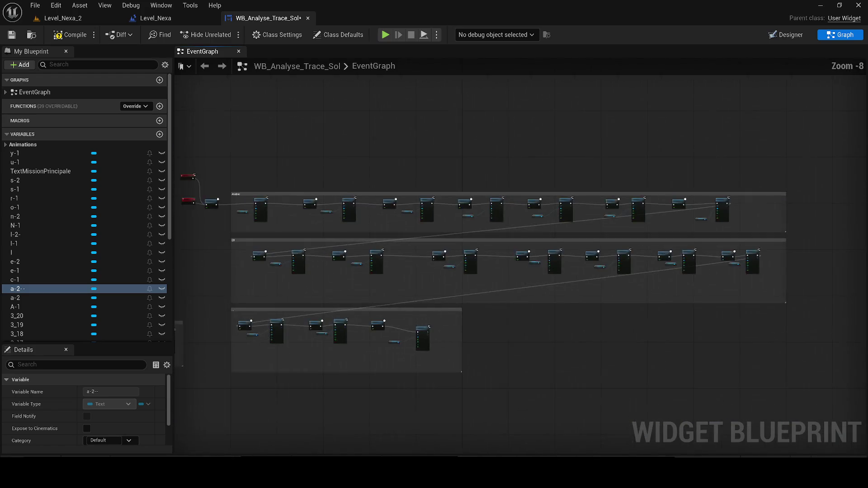
scroll(484, 324, up, 5)
scroll(383, 313, up, 2)
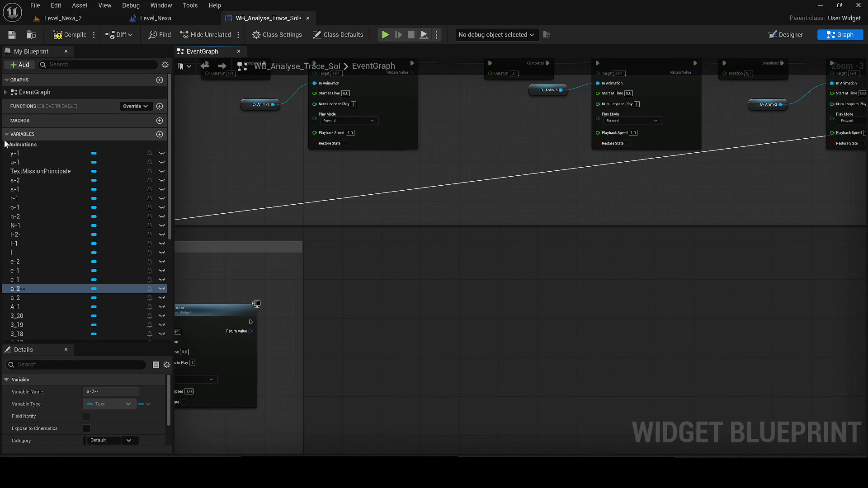
click(27, 145)
scroll(77, 308, down, 3)
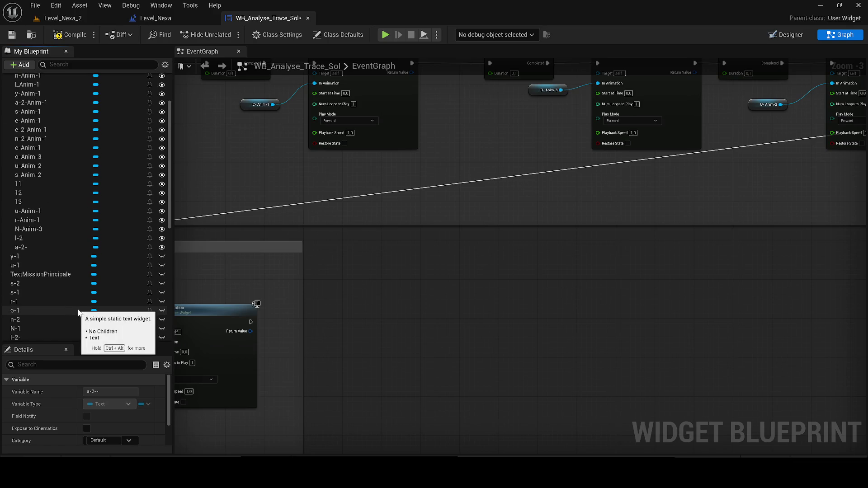
mouse_move(43, 235)
mouse_down()
mouse_move(402, 279)
mouse_move(422, 292)
mouse_move(402, 278)
mouse_move(54, 249)
mouse_move(430, 311)
mouse_up()
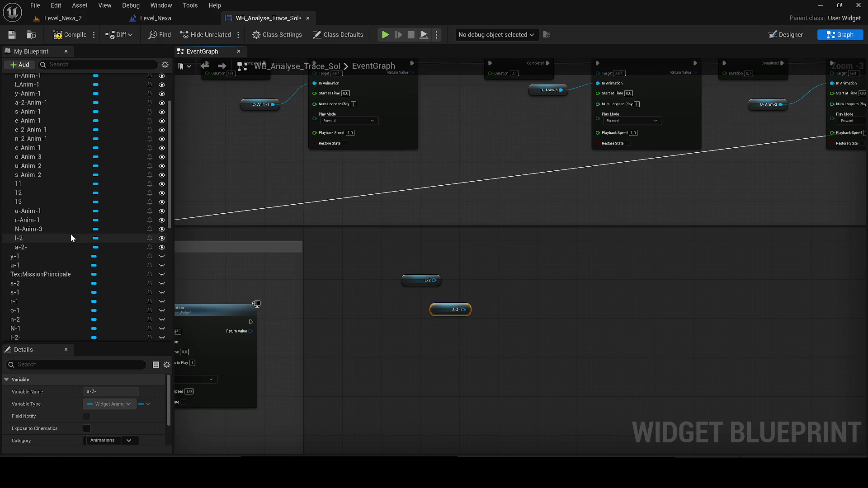
scroll(95, 251, up, 2)
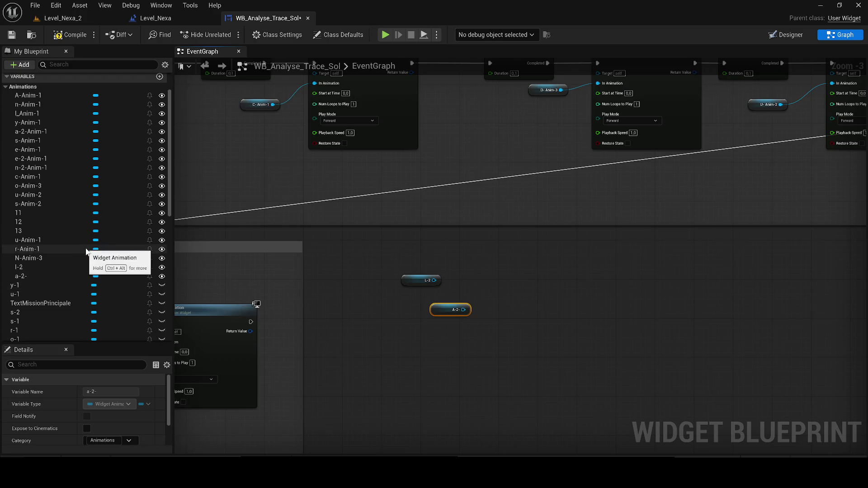
drag(435, 305, 407, 320)
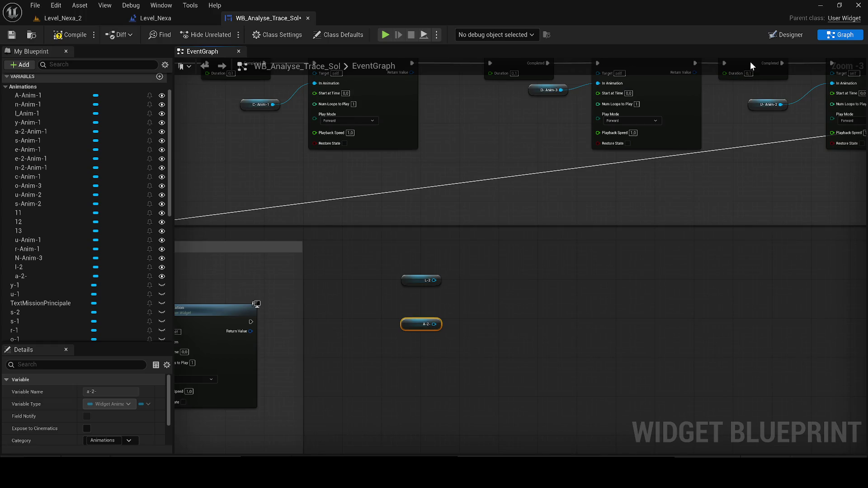
click(782, 31)
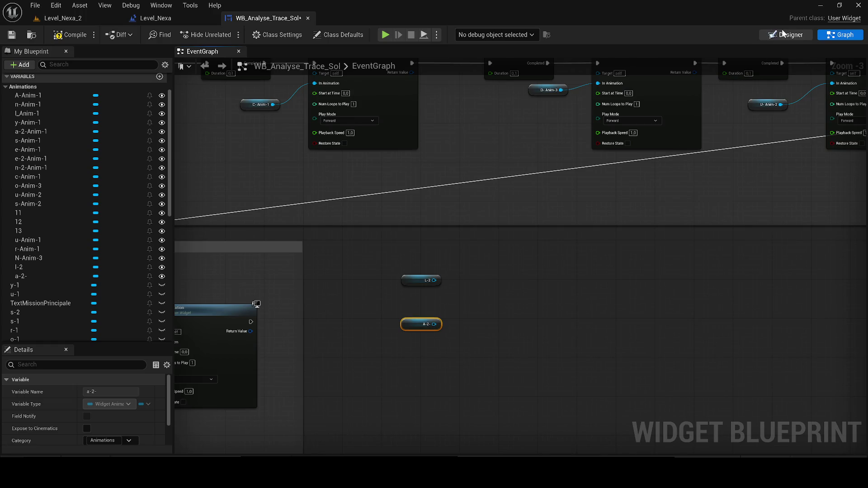
- Duplicate the a-2- animation and name the copy i-1
scroll(237, 156, up, 10)
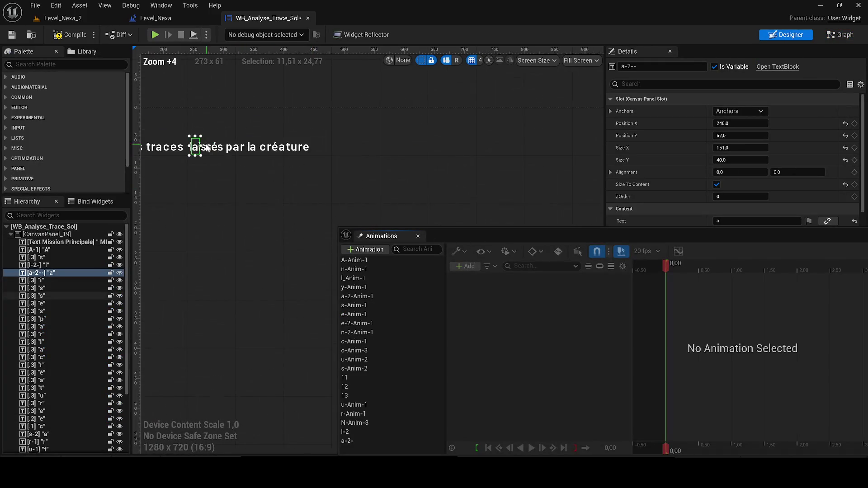
click(281, 215)
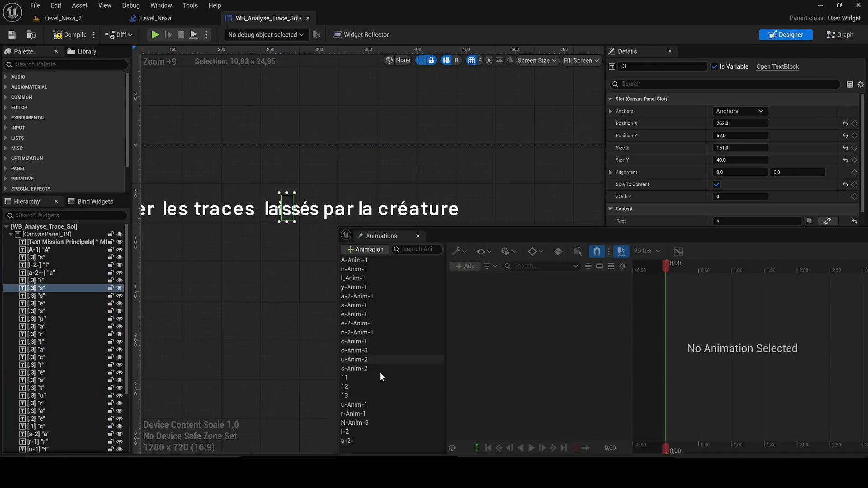
mouse_move(451, 238)
mouse_down()
mouse_move(541, 216)
mouse_move(508, 137)
mouse_up()
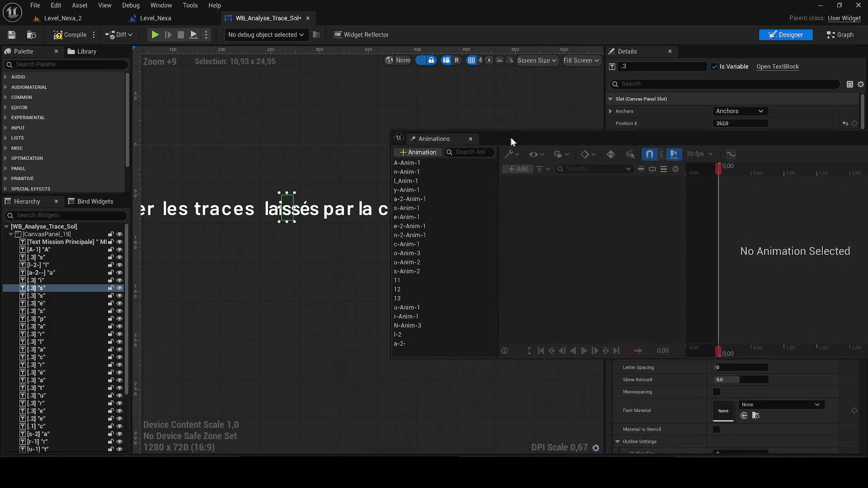
click(432, 343)
key(ctrl+w)
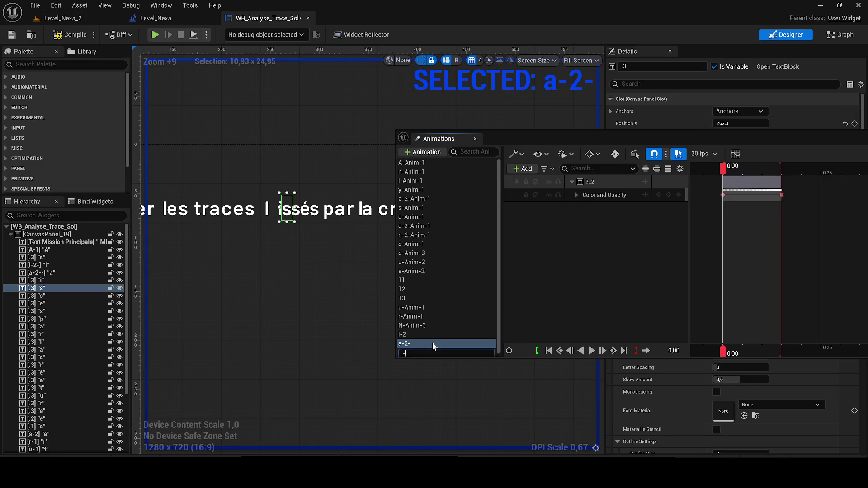
key(BackSpace)
text(i-)
key(Return)
- Rebind the i-1 track to the letter i of laissés and preview it at 0,05 s
scroll(290, 196, up, 5)
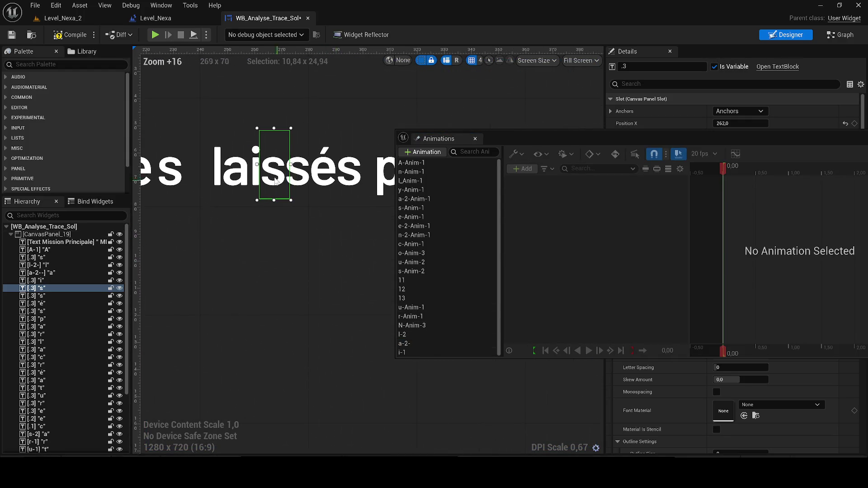
click(255, 174)
click(440, 353)
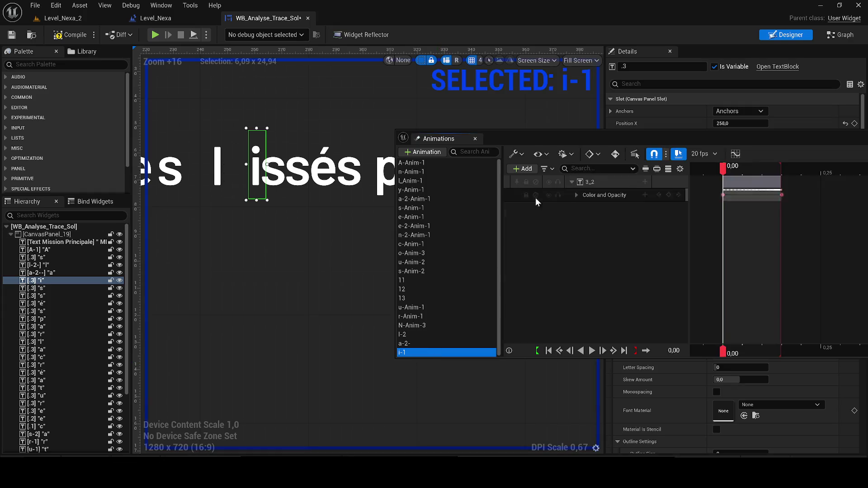
right_click(605, 180)
click(626, 213)
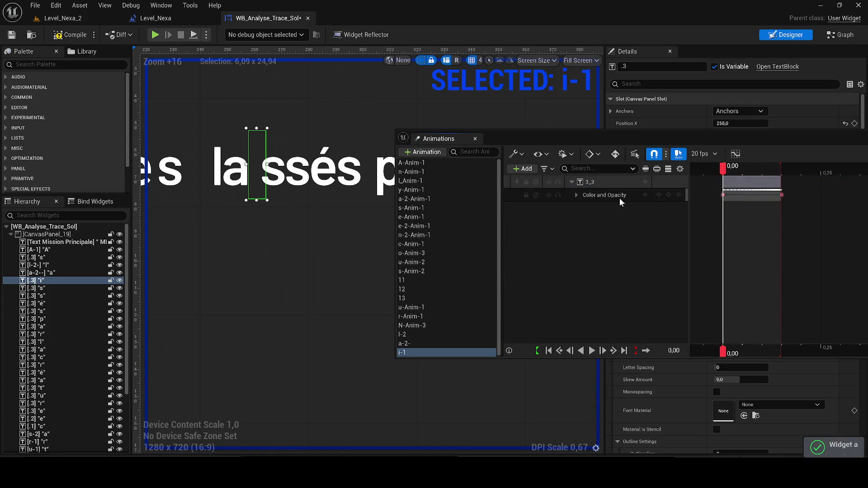
click(746, 174)
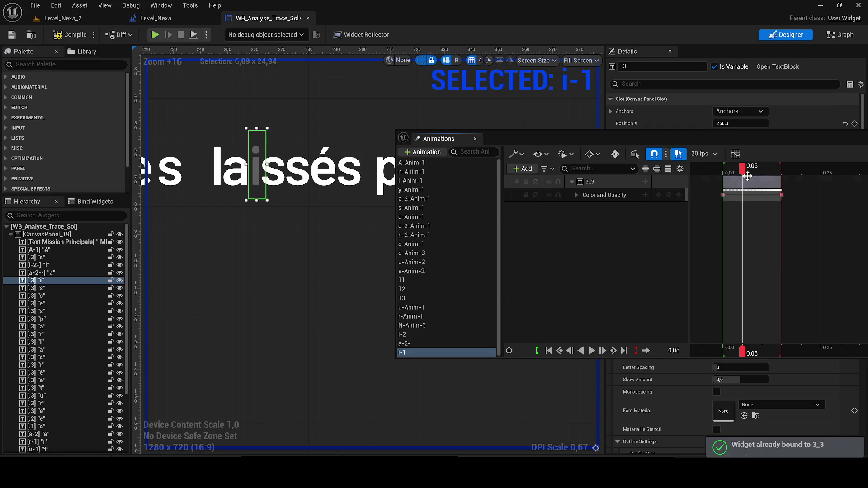
- Rename the letter i widget to i-2
click(660, 67)
text(io-)
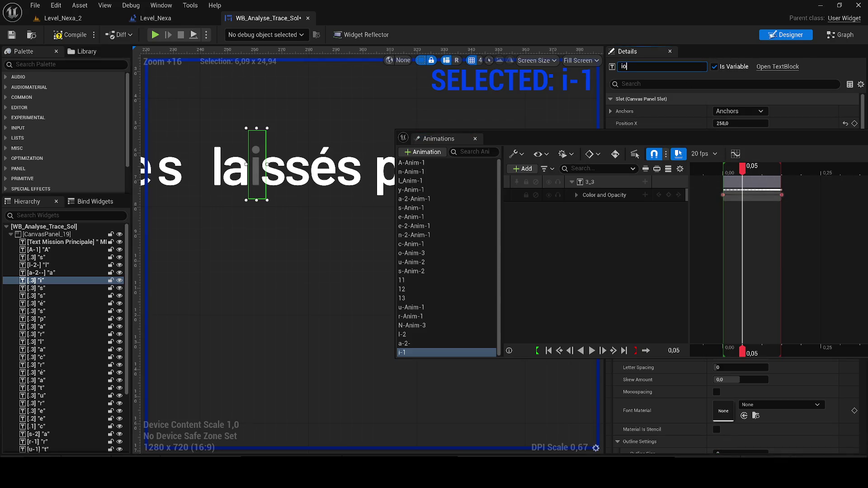
key(BackSpace)
text(-2)
key(Return)
click(840, 35)
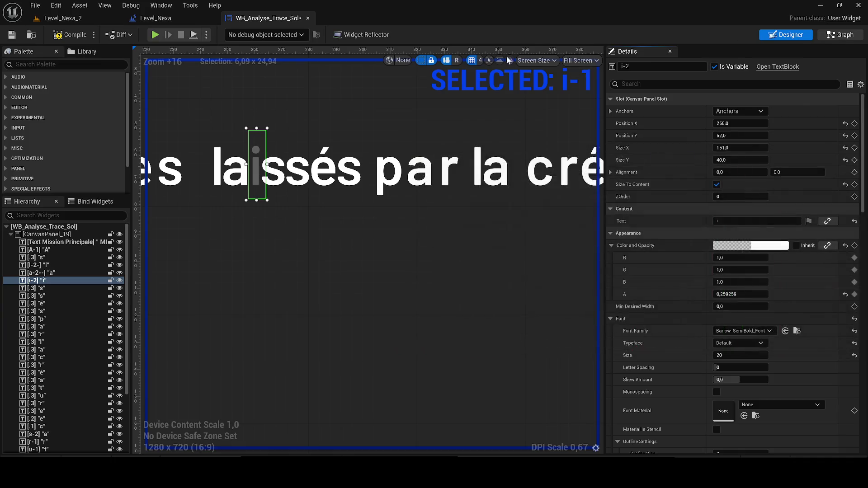
- Add an i-2 getter node to the Event Graph next to the l-2 and a-2- nodes
drag(31, 212, 352, 294)
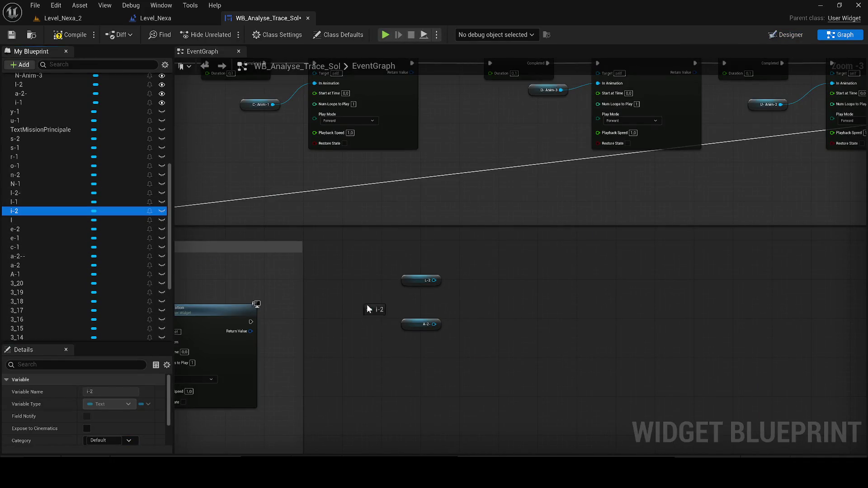
drag(420, 348, 545, 345)
click(436, 368)
mouse_move(397, 323)
mouse_down()
mouse_move(500, 310)
mouse_move(474, 302)
mouse_move(499, 282)
mouse_up()
- Compile and save the widget blueprint
click(69, 35)
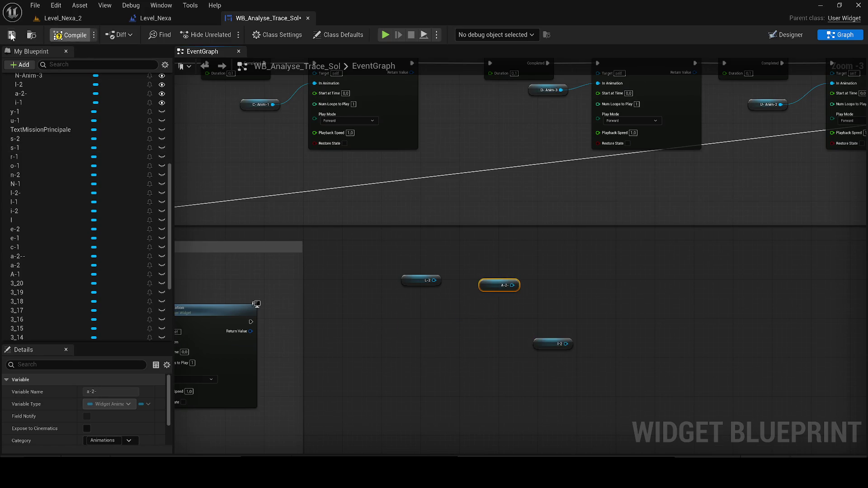
click(12, 35)
click(777, 34)
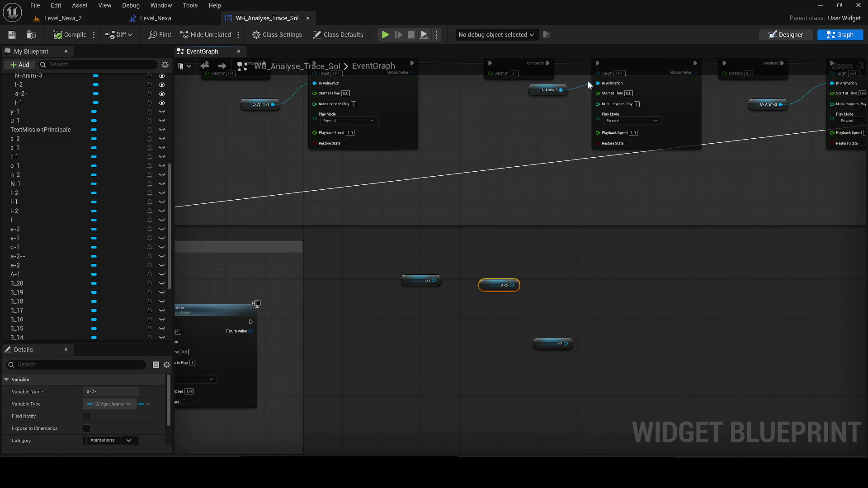
scroll(233, 163, up, 10)
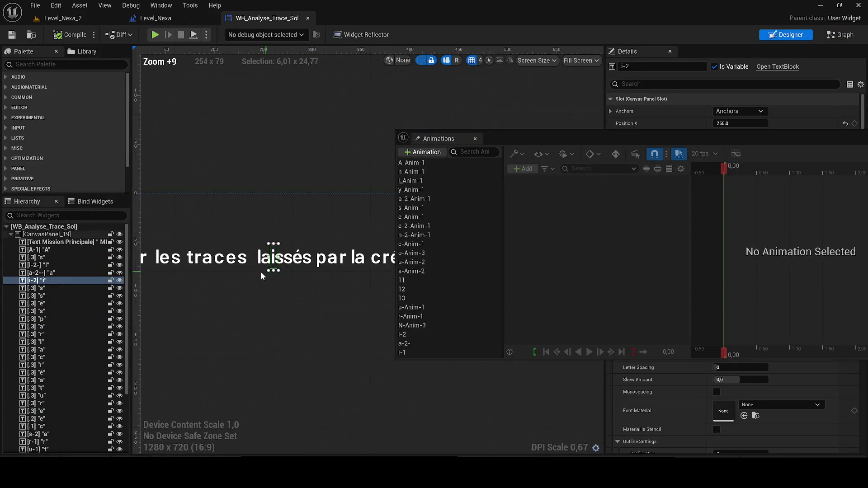
scroll(253, 288, up, 2)
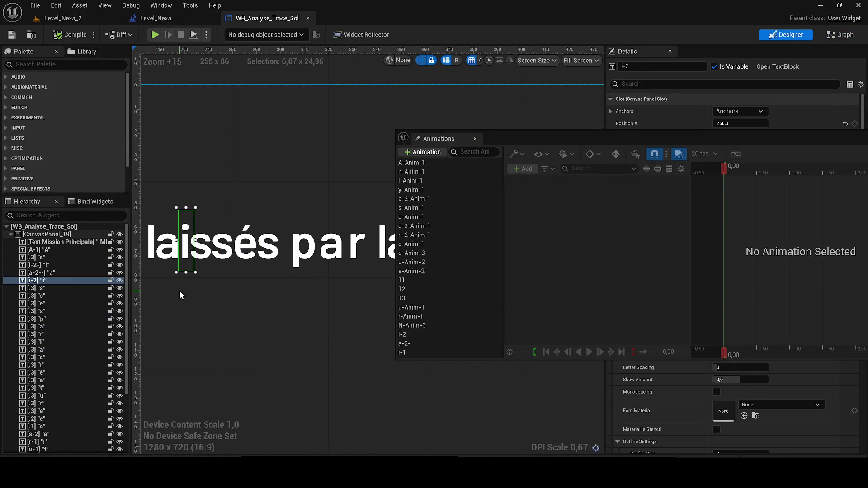
scroll(212, 266, down, 2)
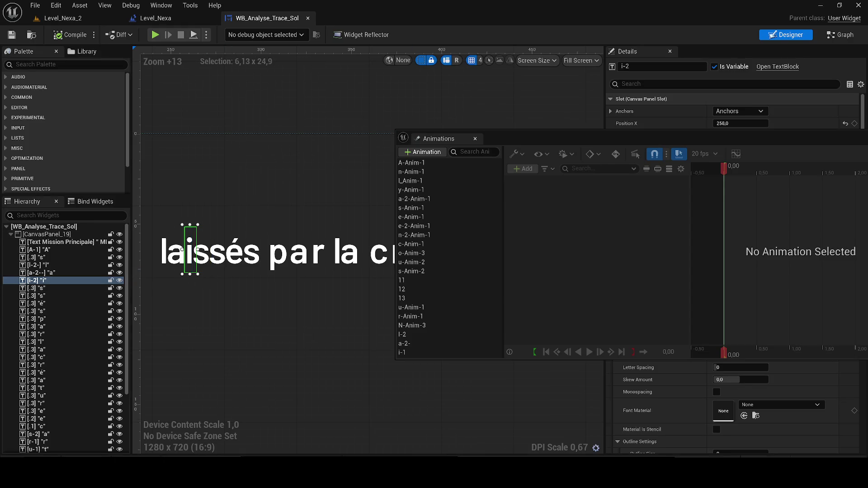
- Return to Unreal Engine and select the i-1 animation for editing
key(alt+Tab)
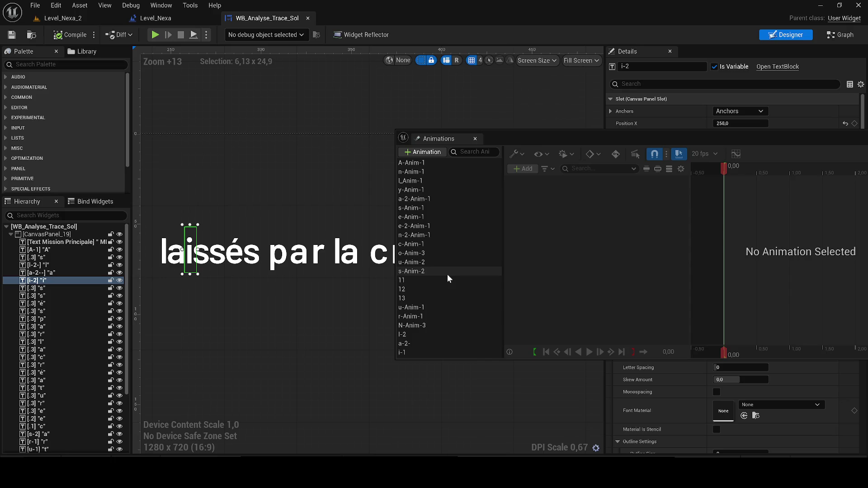
click(406, 352)
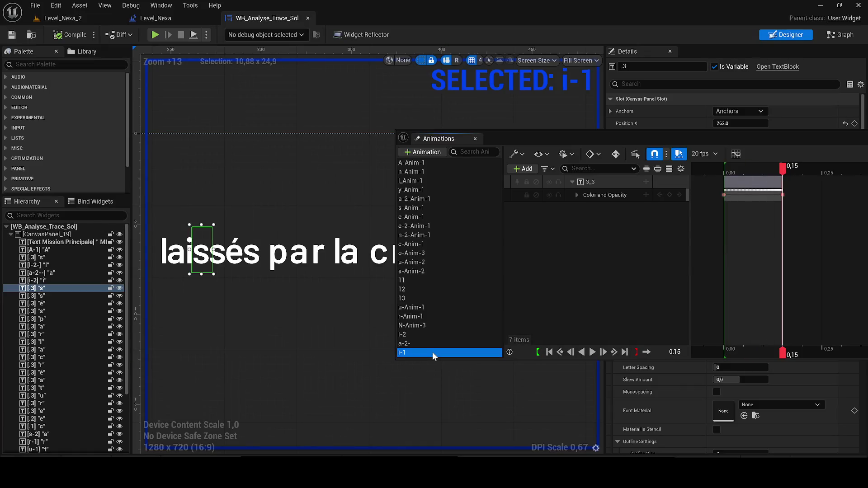
- Duplicate i-1 and rebind the copy's 3_3 track to the 3_4 letter widget
key(ctrl+w)
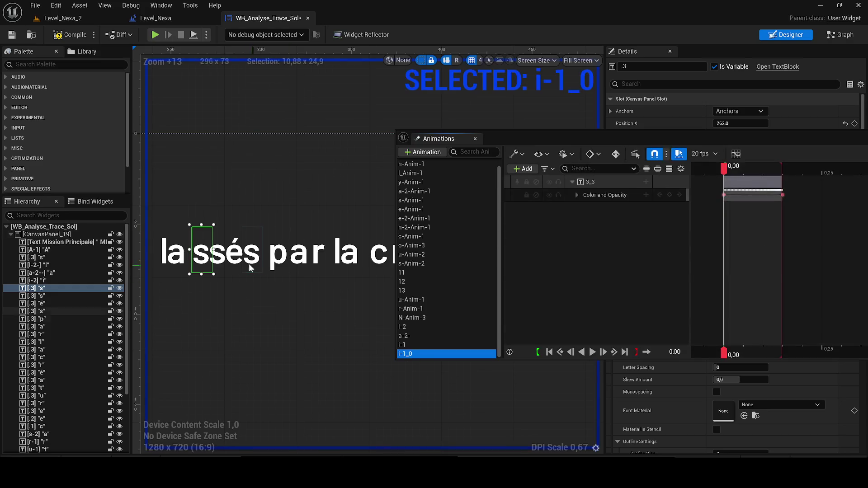
click(210, 252)
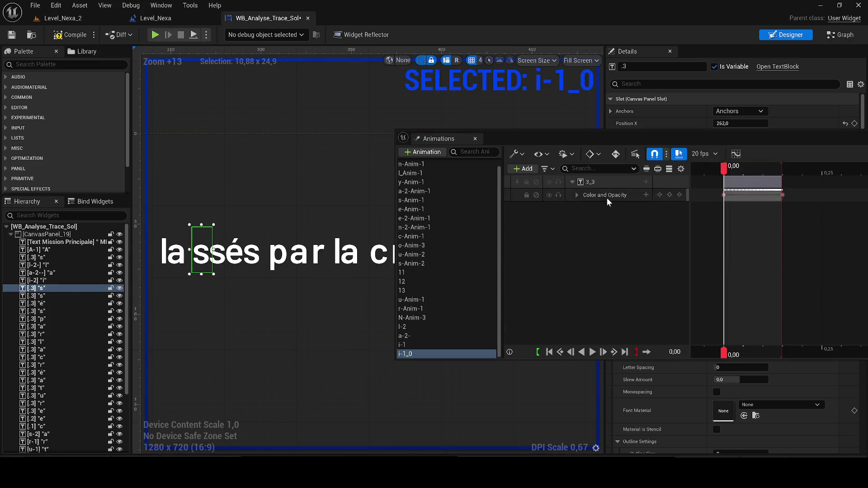
right_click(596, 182)
click(622, 220)
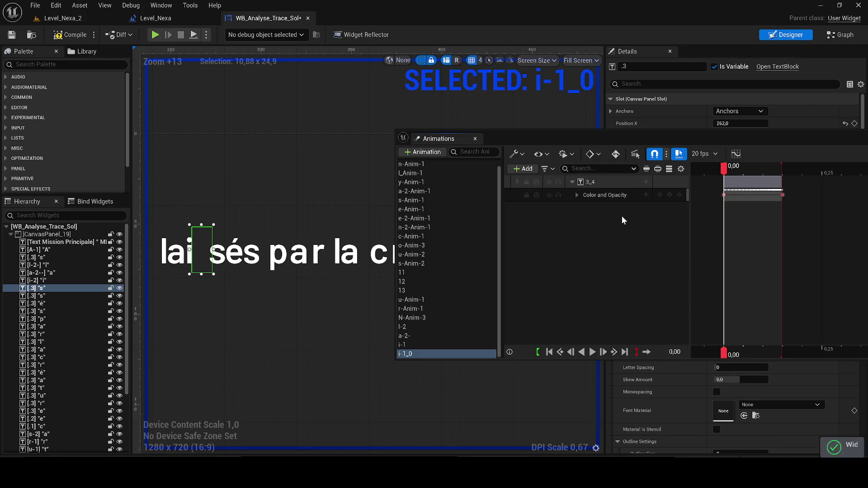
key(space)
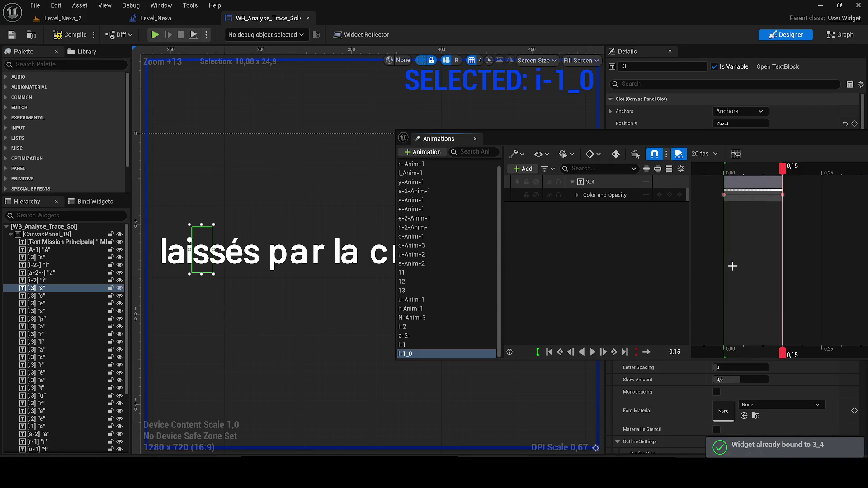
- Rename the duplicated animation s-1- and save the widget blueprint
double_click(432, 354)
text(s-1-)
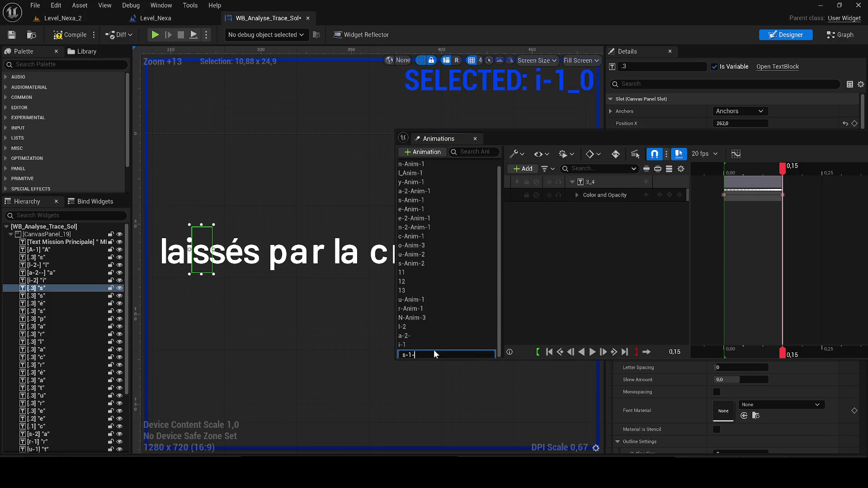
key(Return)
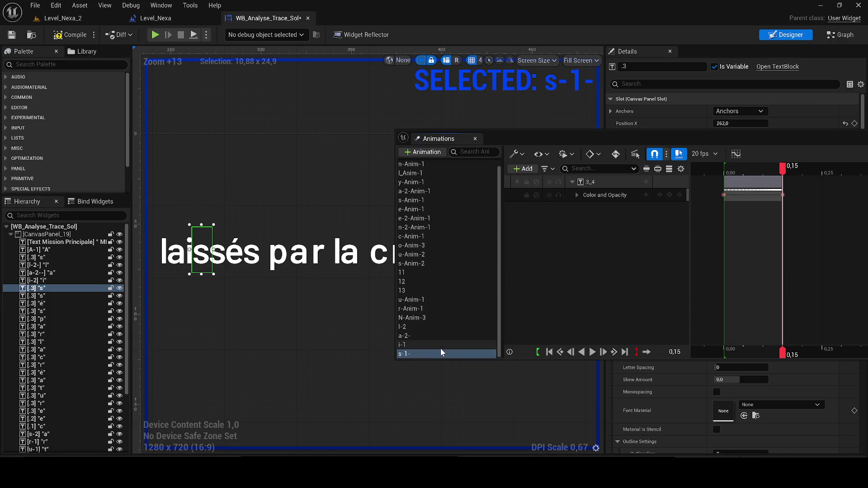
click(12, 35)
- Drag the s-1- animation into the Event Graph as a getter node beside i-2
click(842, 36)
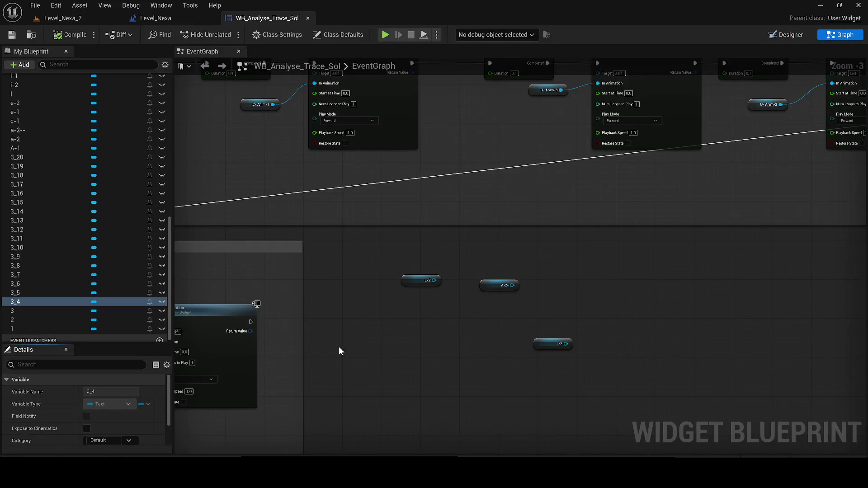
drag(441, 325, 417, 290)
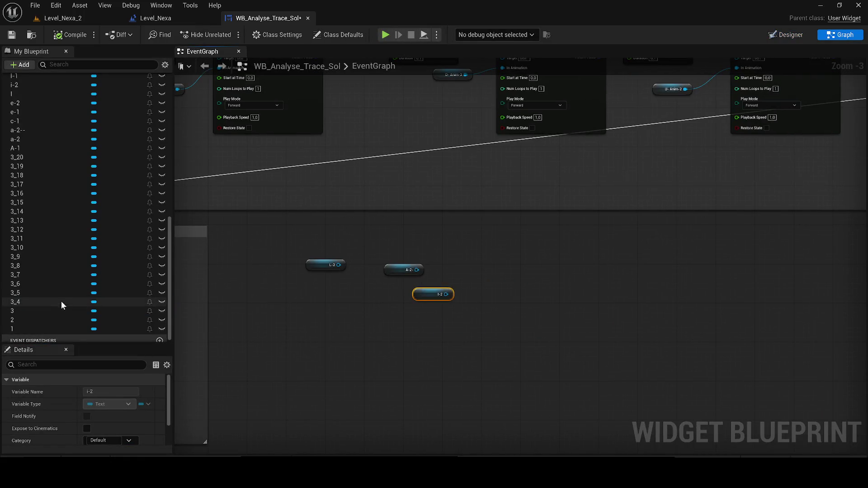
scroll(75, 249, up, 6)
scroll(77, 242, up, 3)
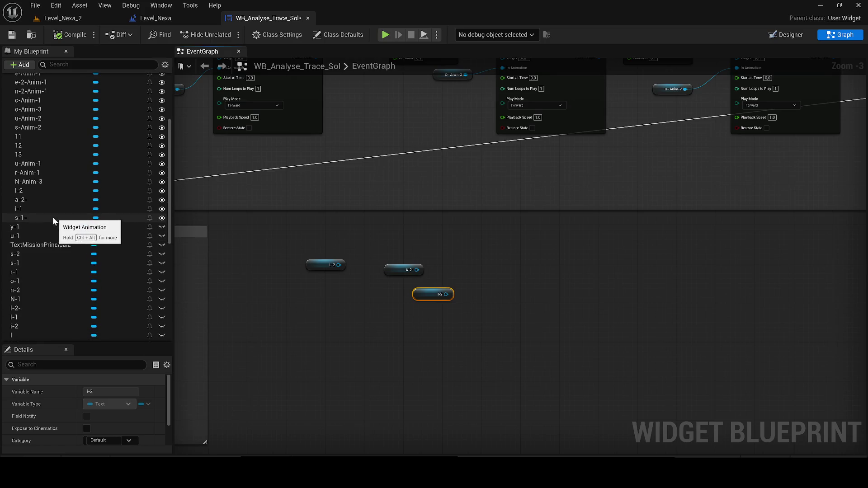
mouse_move(56, 218)
mouse_down()
mouse_move(411, 303)
mouse_move(537, 305)
mouse_up()
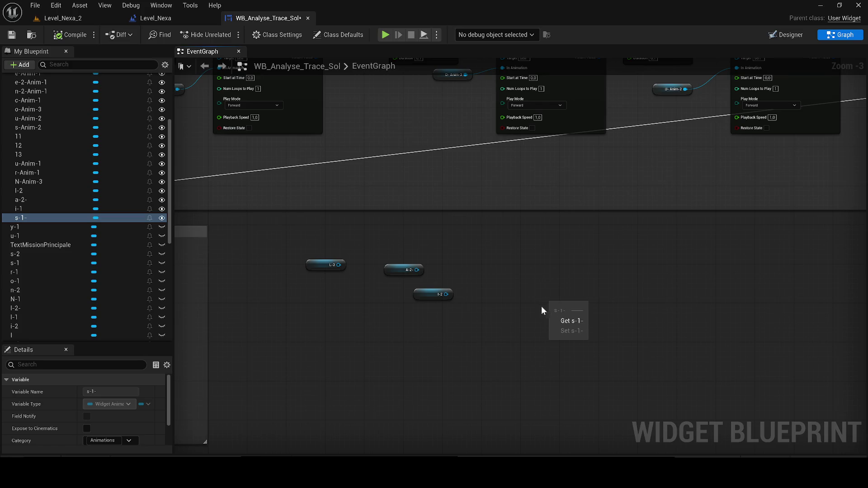
click(786, 35)
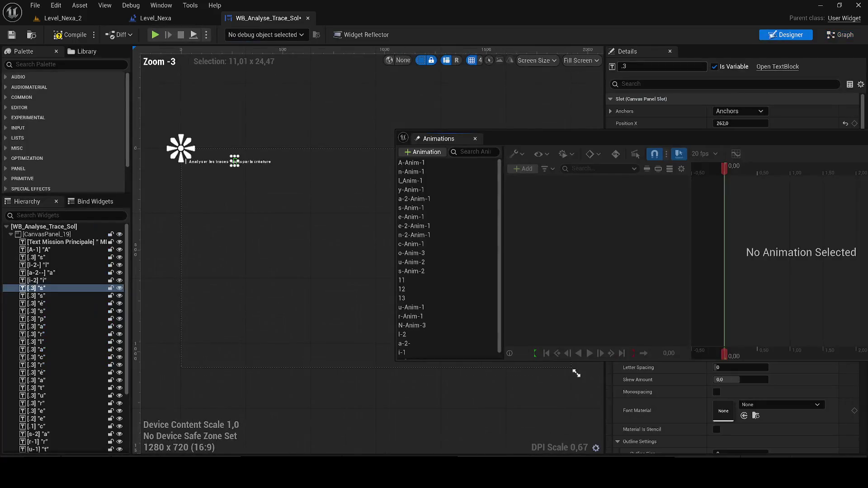
- Select the second s letter and duplicate the s-1- animation as s-1-_02
scroll(238, 221, up, 14)
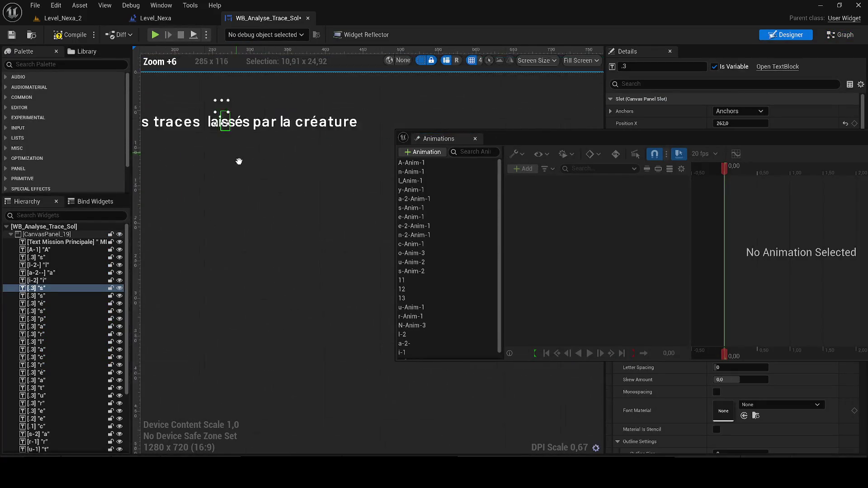
scroll(238, 222, up, 3)
click(238, 221)
scroll(408, 333, down, 1)
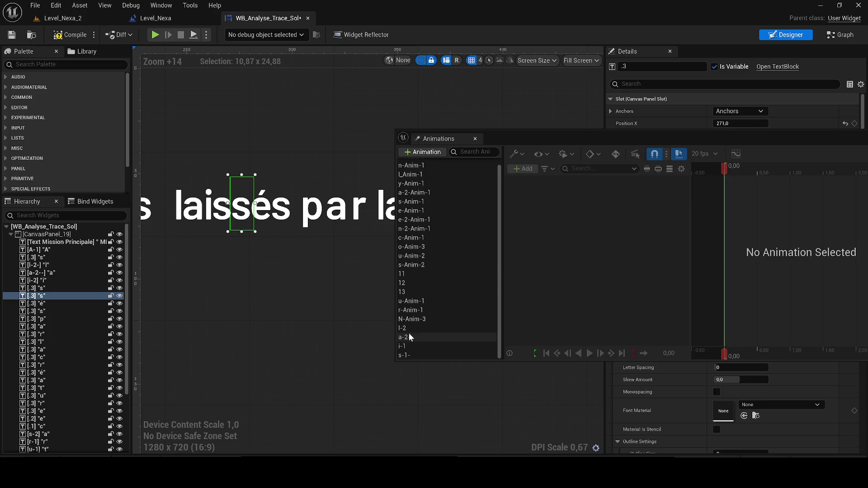
click(416, 355)
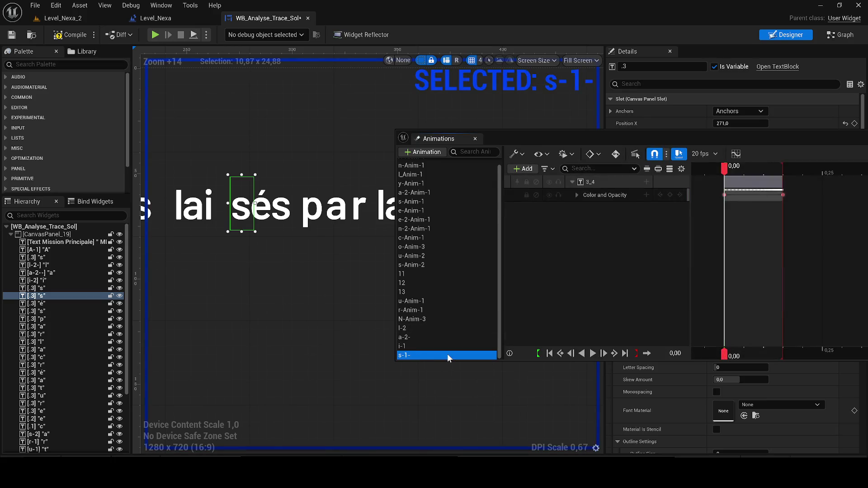
key(ctrl+w)
key(End)
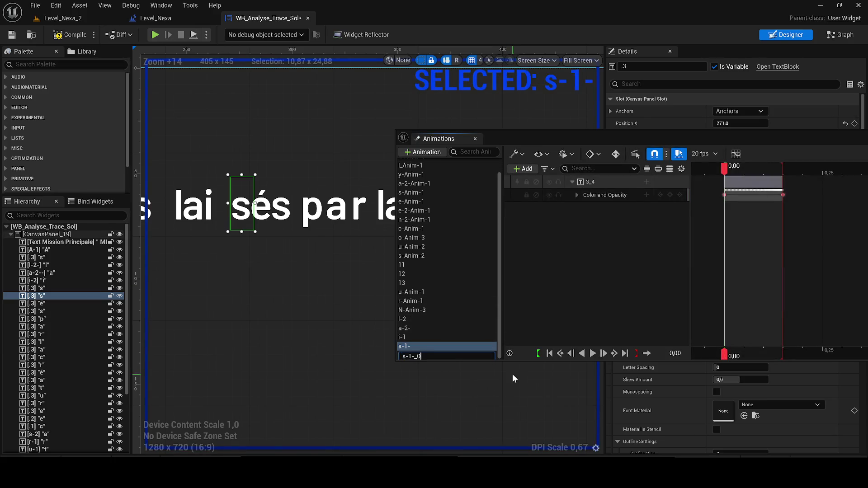
text(2)
key(Return)
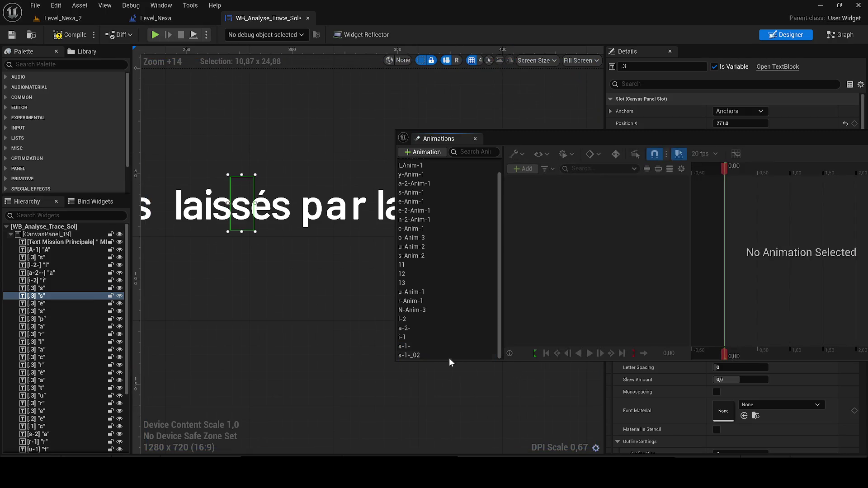
- Rebind the s-1-_02 track to the 3_5 letter widget and save the widget blueprint
click(448, 355)
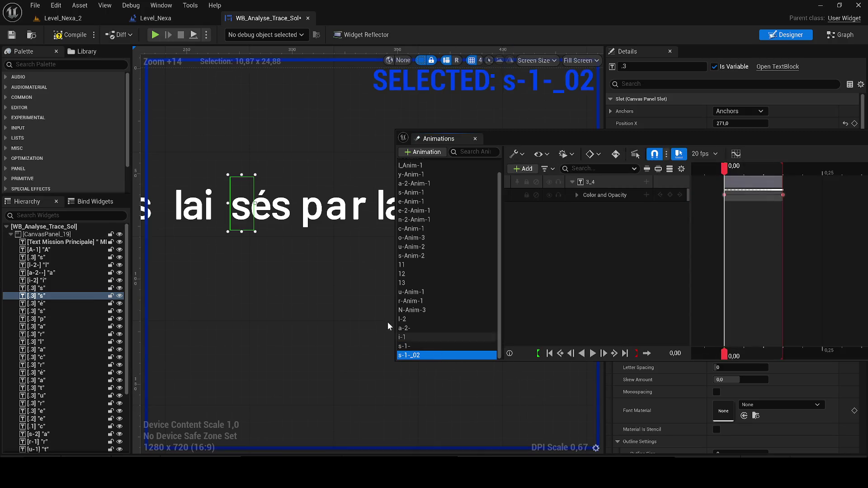
right_click(604, 179)
click(644, 214)
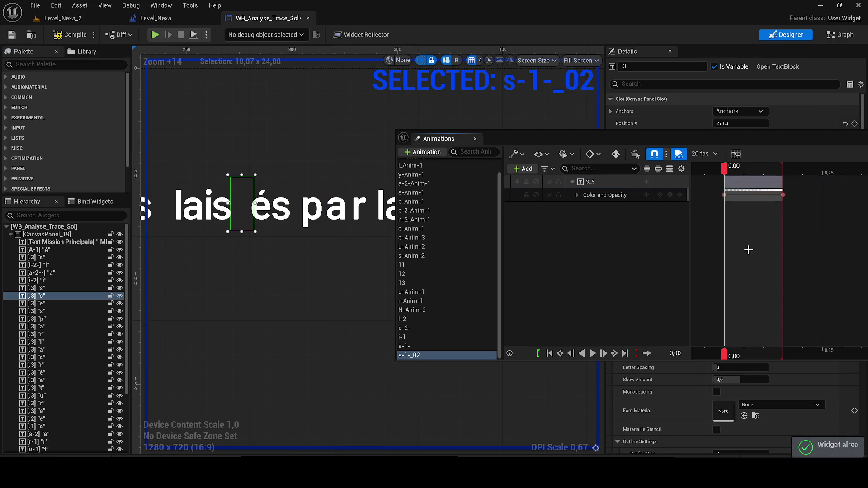
key(space)
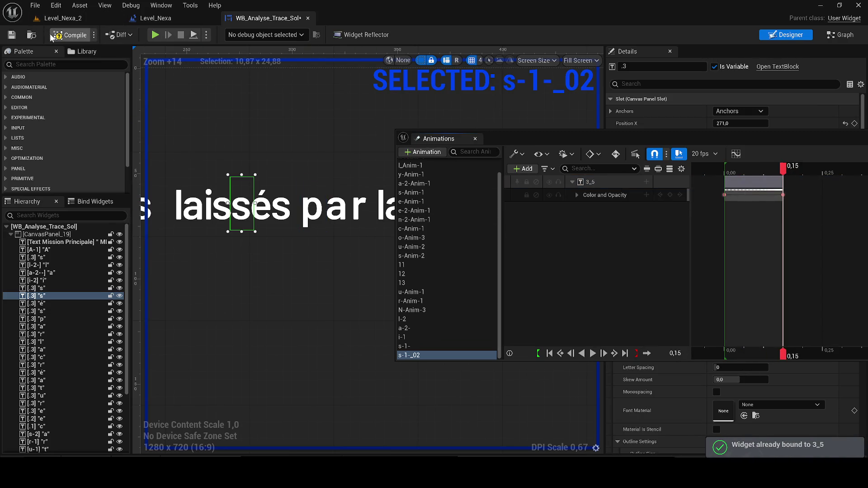
click(10, 35)
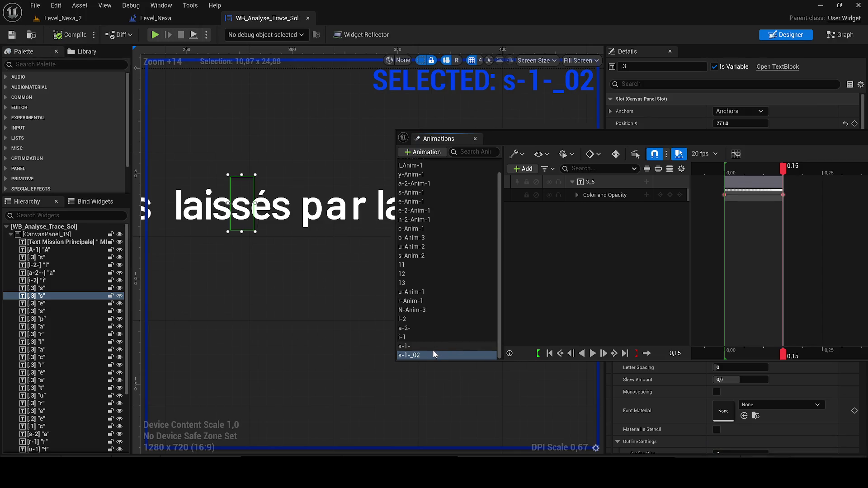
click(840, 35)
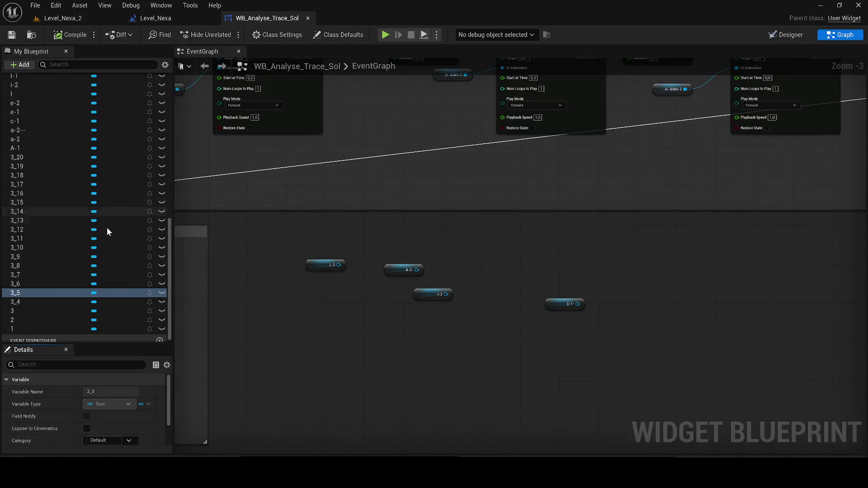
- Drop a Get s-1-_02 getter node into the Event Graph, then return to the Designer
scroll(116, 132, up, 5)
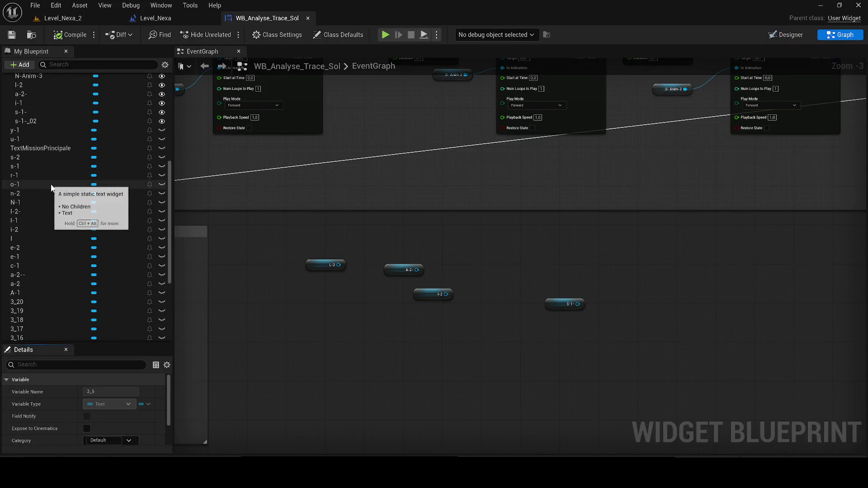
mouse_move(27, 121)
mouse_down()
mouse_move(495, 315)
mouse_move(624, 311)
mouse_up()
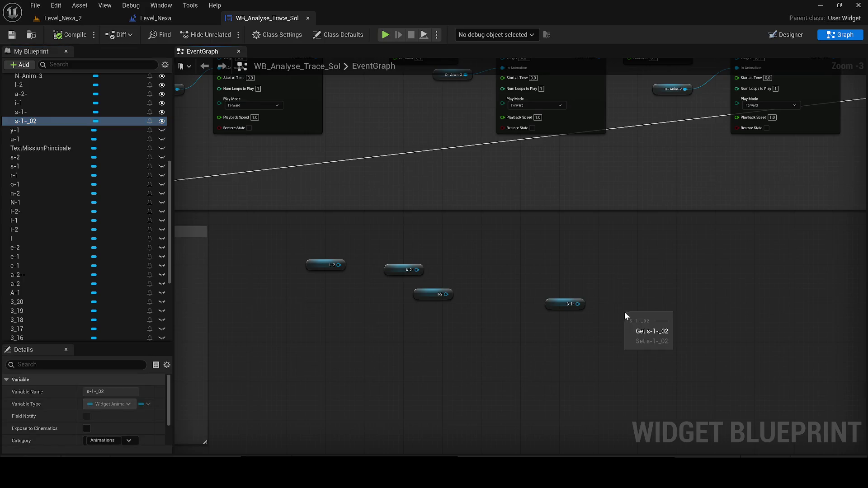
click(638, 330)
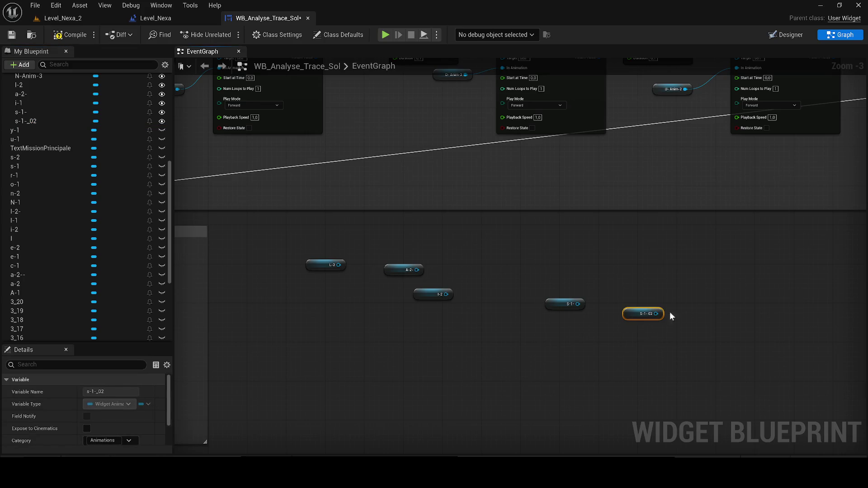
click(785, 35)
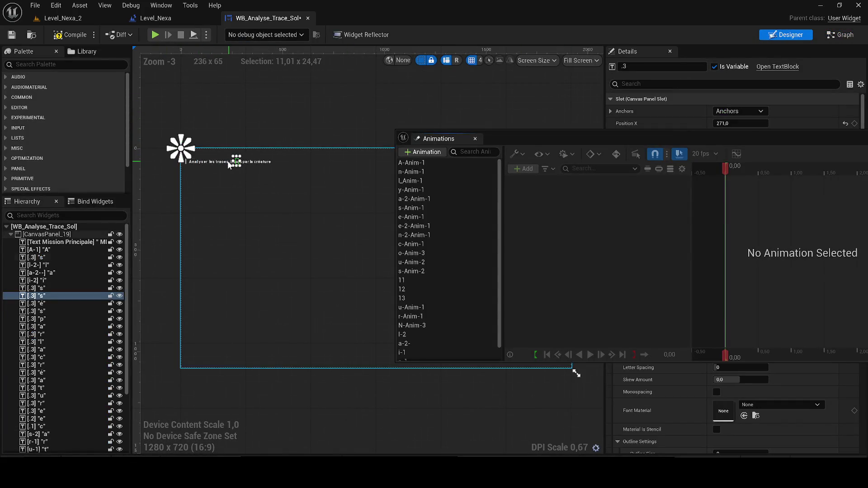
- Select the é of laissés and duplicate s-1-_02 as a new animation named é-1
scroll(229, 163, up, 8)
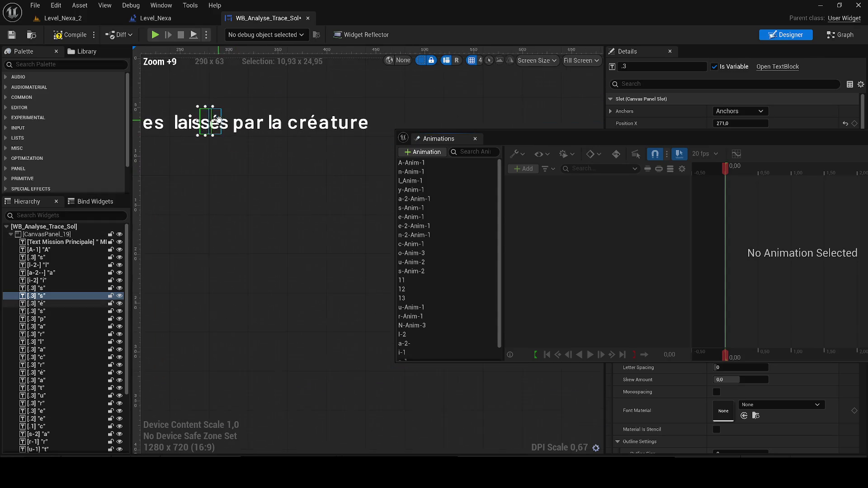
scroll(368, 275, up, 5)
scroll(397, 292, down, 1)
scroll(298, 284, up, 2)
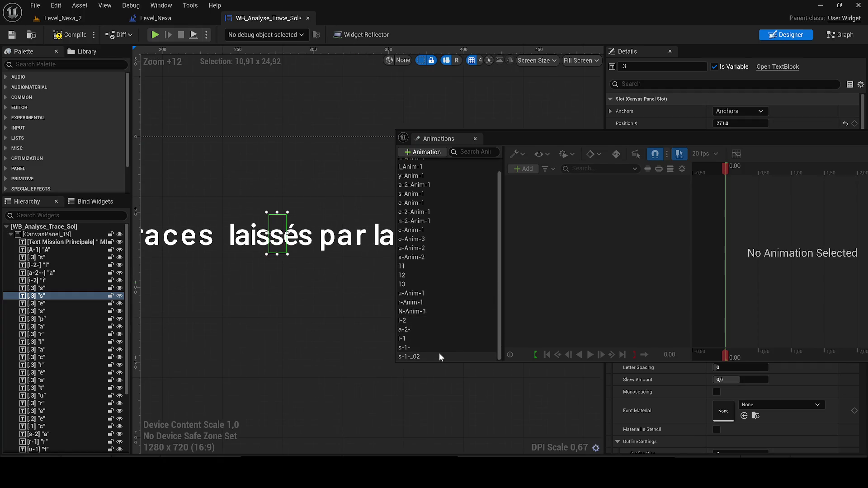
click(299, 240)
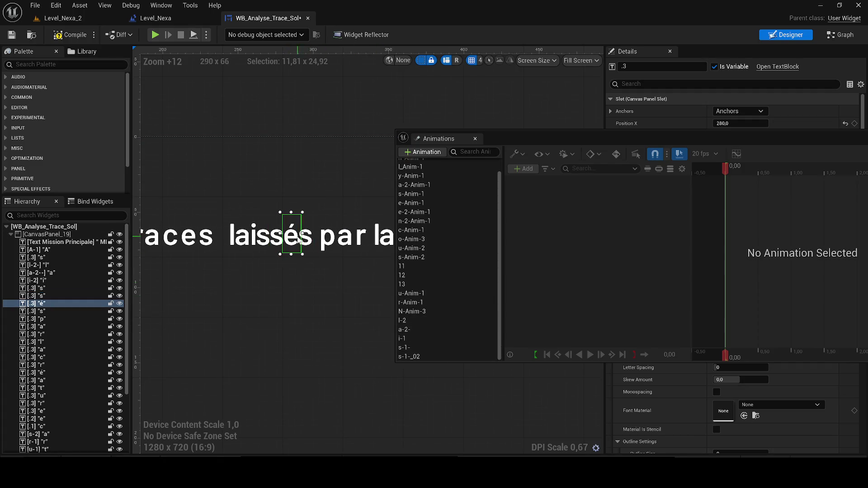
click(417, 357)
key(ctrl+d)
text(é-1)
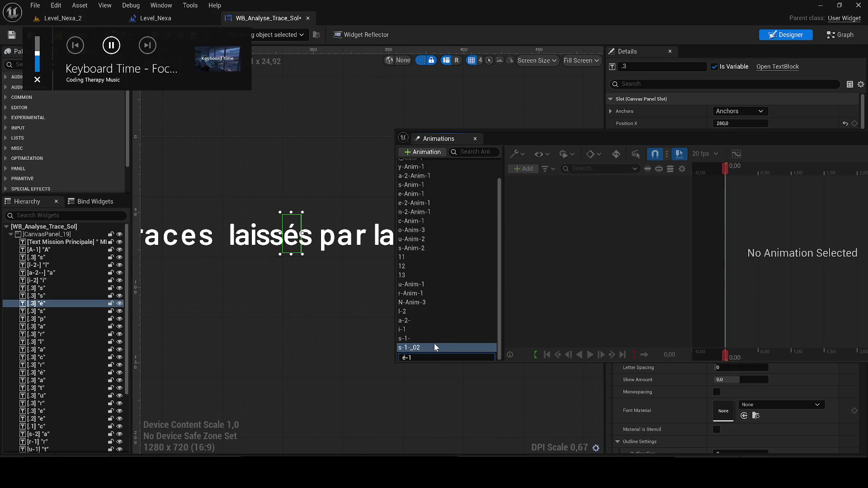
key(Return)
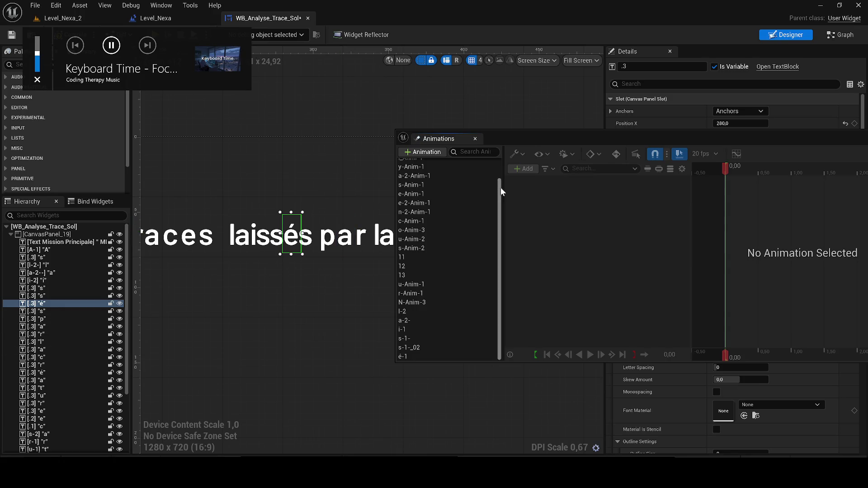
- Rebind é-1's track to the 3_6 é widget, save, and duplicate é-1 again
click(424, 356)
right_click(596, 175)
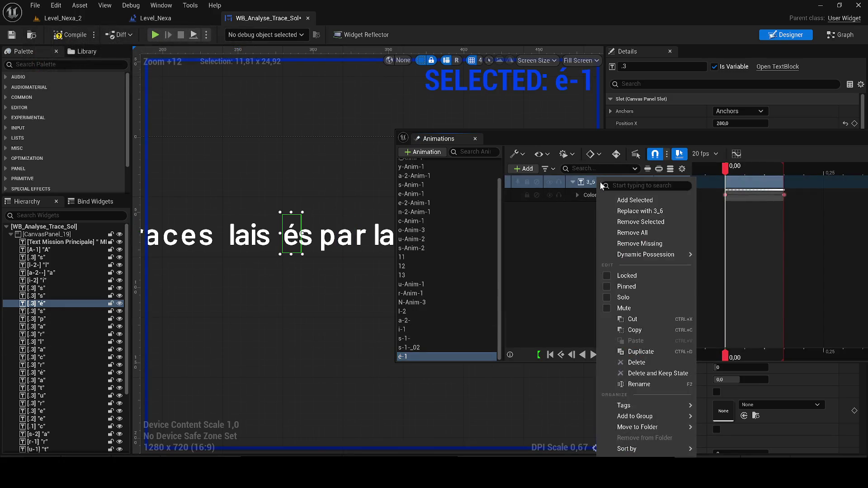
click(631, 210)
key(space)
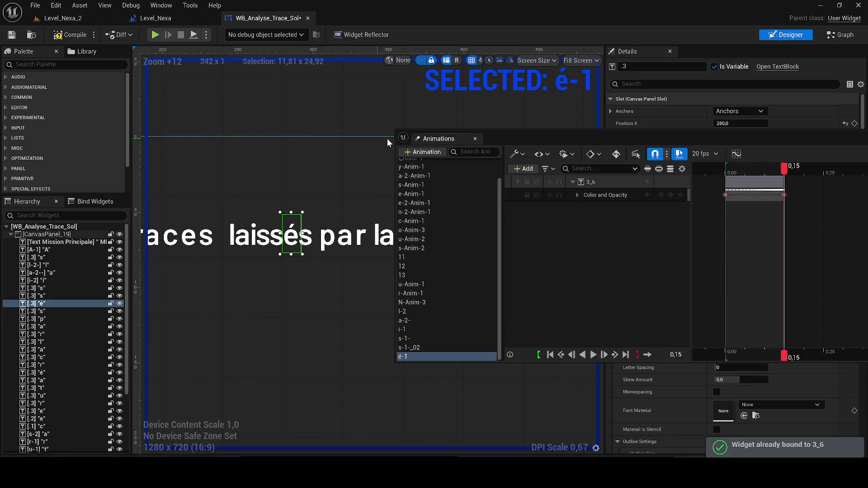
click(10, 36)
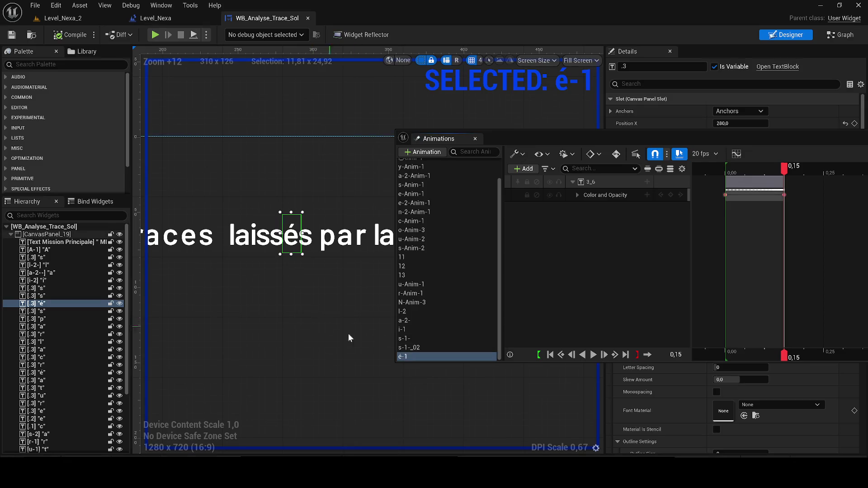
key(ctrl+d)
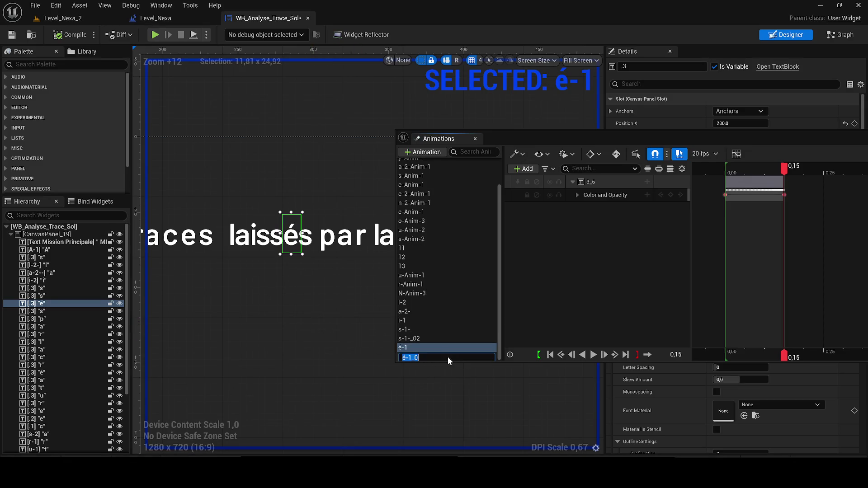
- Name the copy s-1--, rebind its track to the final s widget 3_7, and save
text(s-1--)
key(Return)
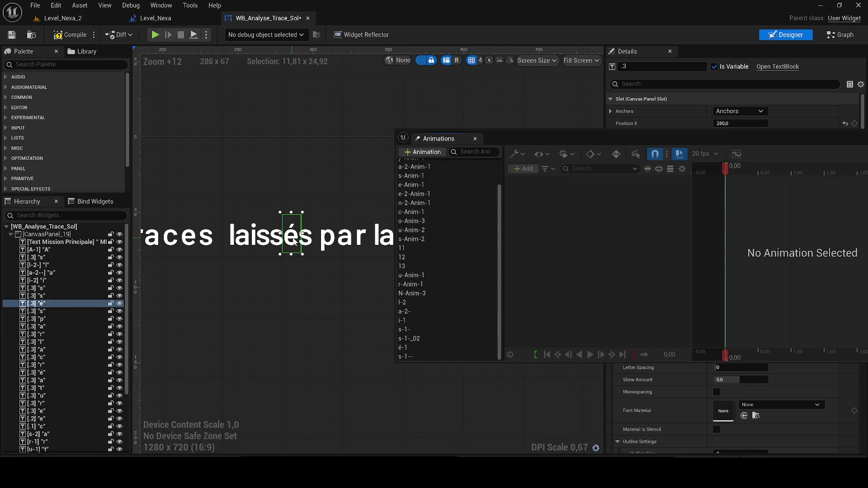
click(306, 235)
click(415, 356)
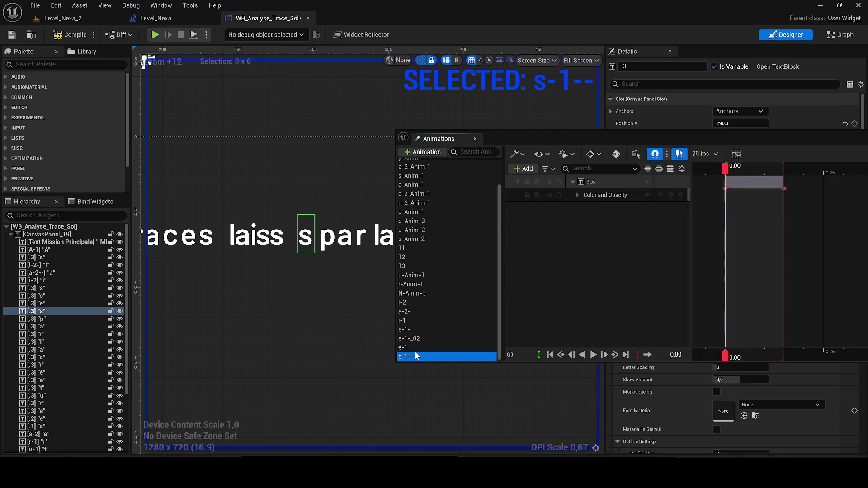
right_click(615, 185)
click(653, 221)
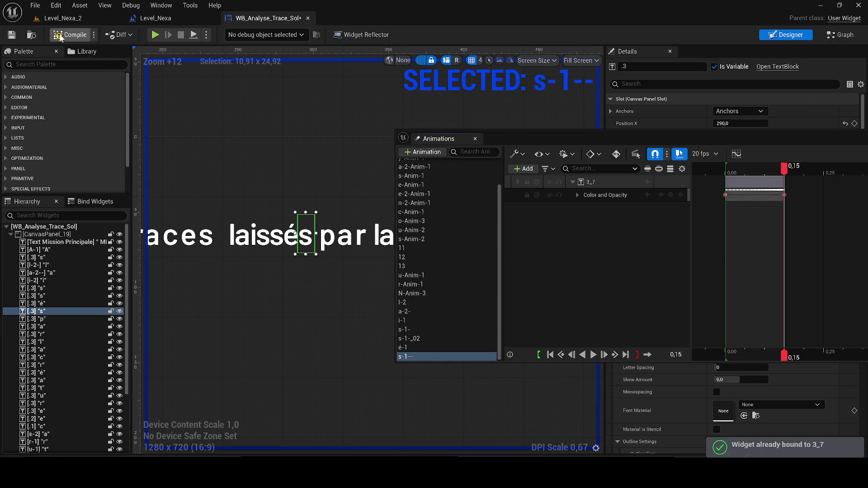
click(11, 37)
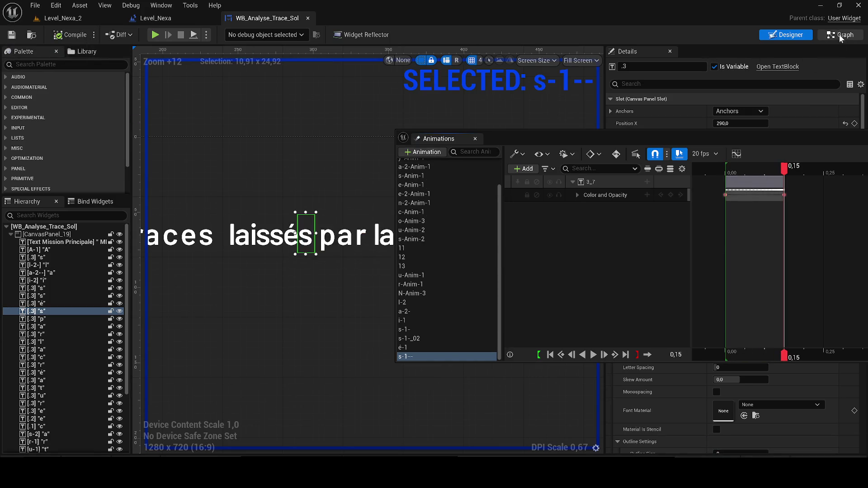
- Add Get é-1 and Get s-1-- getter nodes to the widget's Event Graph
click(839, 35)
scroll(583, 330, up, 1)
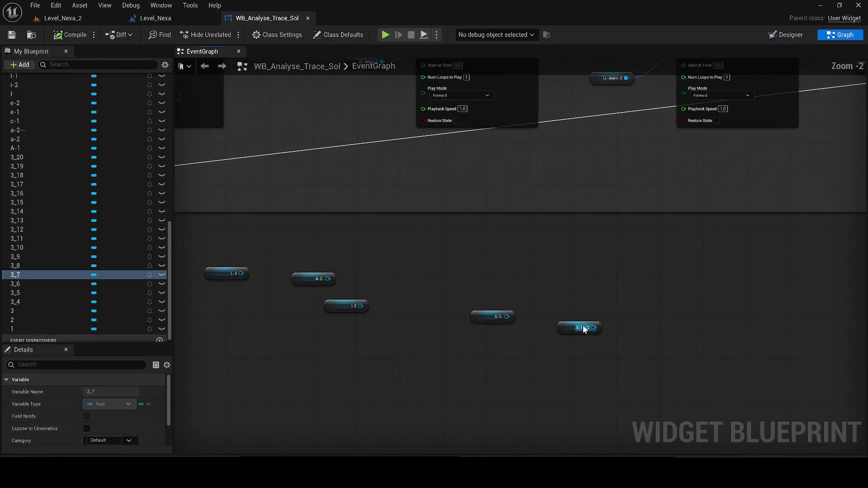
click(569, 334)
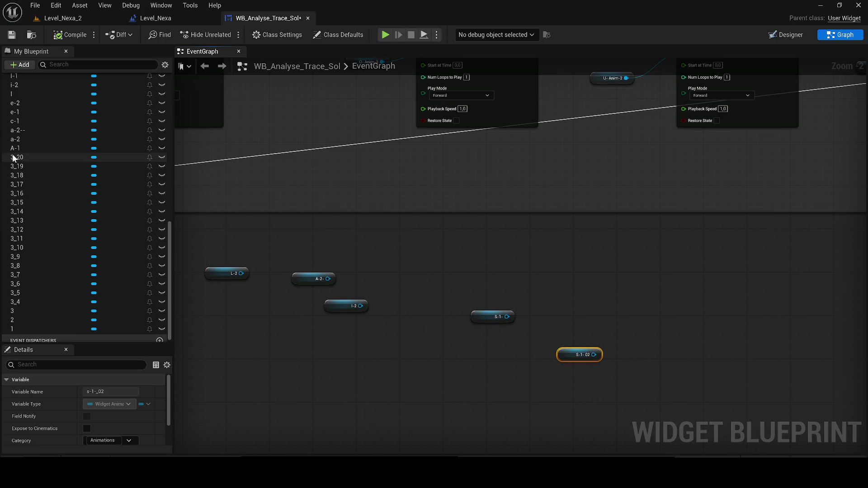
scroll(63, 274, up, 10)
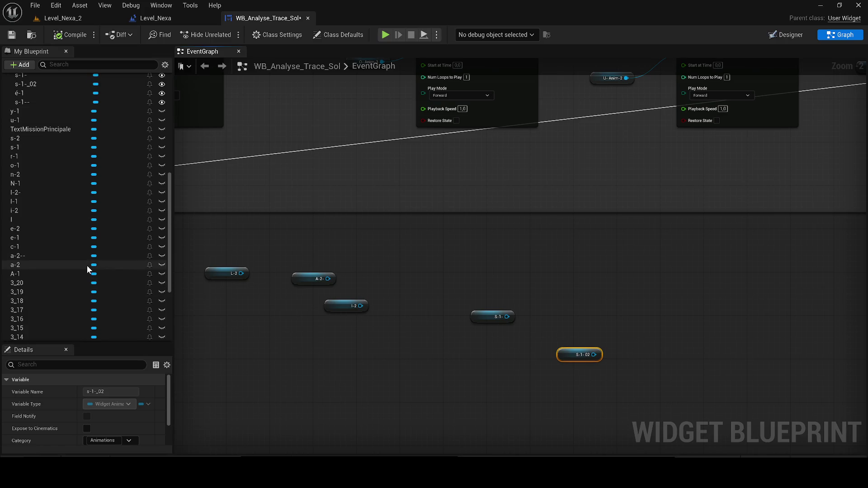
drag(52, 236, 320, 311)
drag(605, 400, 629, 345)
click(647, 360)
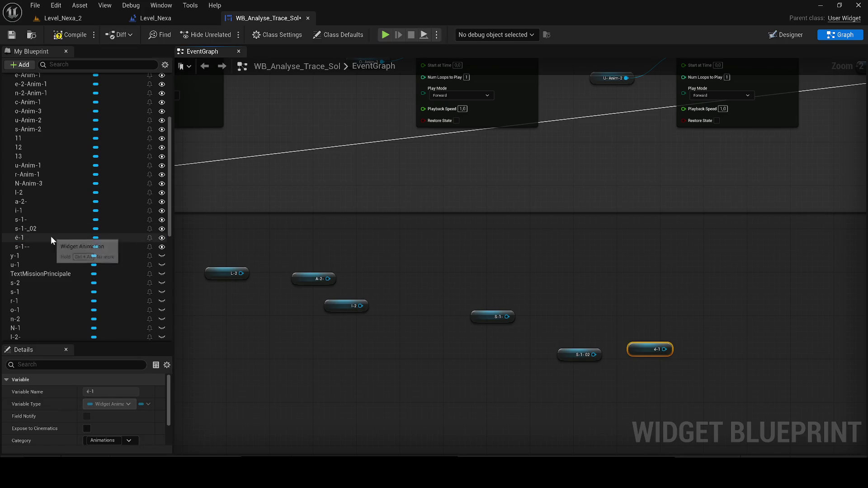
mouse_move(38, 249)
mouse_down()
mouse_move(463, 394)
mouse_move(597, 402)
mouse_up()
click(607, 422)
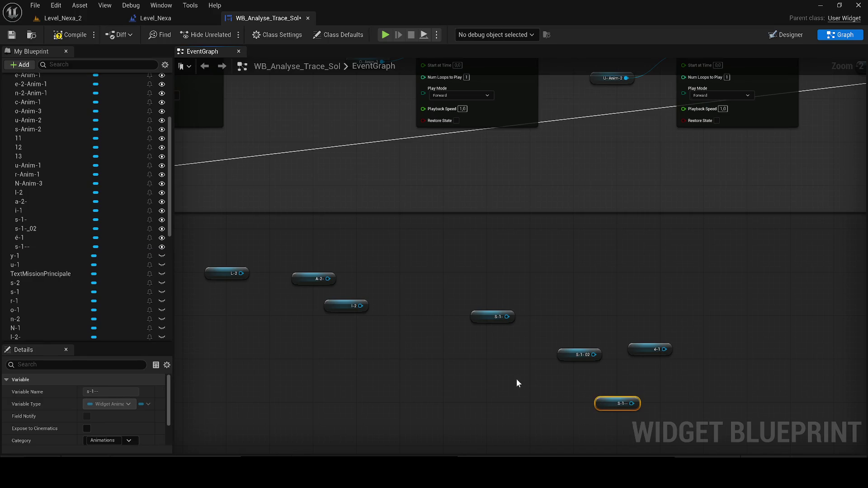
- Line up the s-1-_02, é-1 and s-1-- getters beside s-1-, bringing L-2, A-2, I-2 into view
drag(414, 343, 203, 329)
drag(352, 336, 270, 322)
mouse_move(432, 340)
mouse_down()
mouse_move(368, 356)
mouse_move(368, 367)
mouse_move(422, 384)
mouse_move(439, 378)
mouse_up()
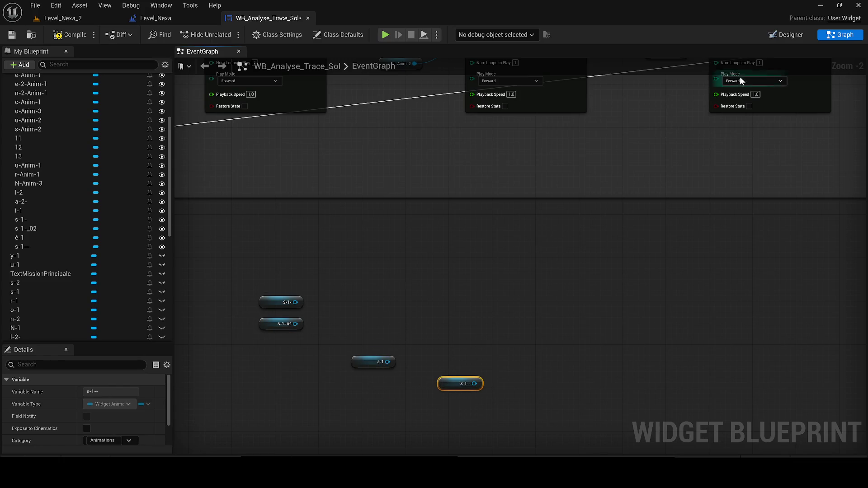
click(785, 35)
scroll(271, 180, up, 15)
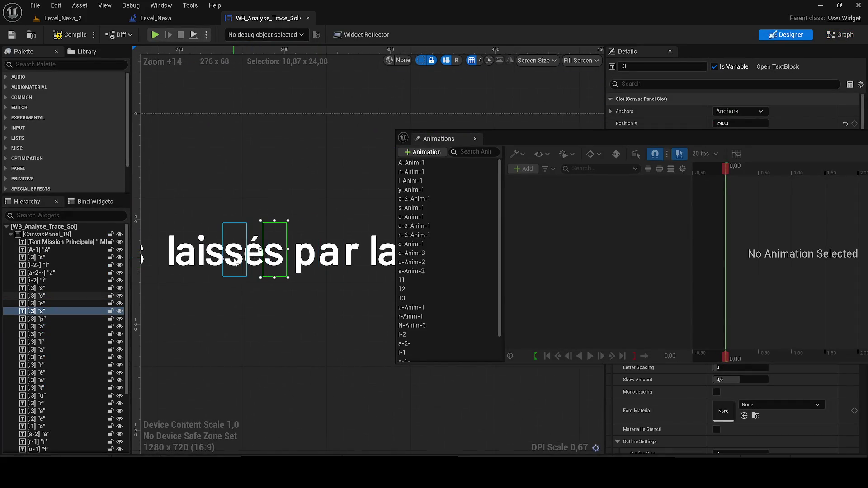
click(840, 35)
scroll(352, 349, down, 1)
drag(351, 349, 577, 320)
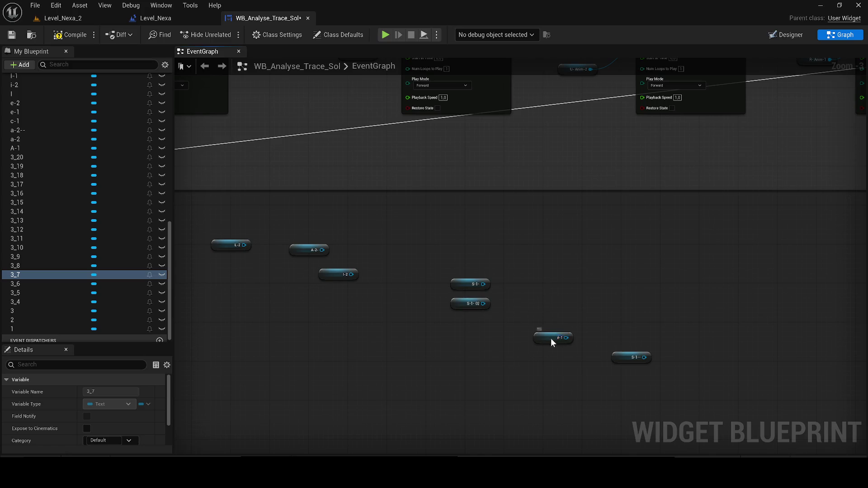
- Shift the é-1 and s-1-- getters left and move the Play Animation and 13 nodes out of the comment
drag(553, 339, 529, 334)
drag(624, 360, 549, 369)
scroll(360, 275, down, 2)
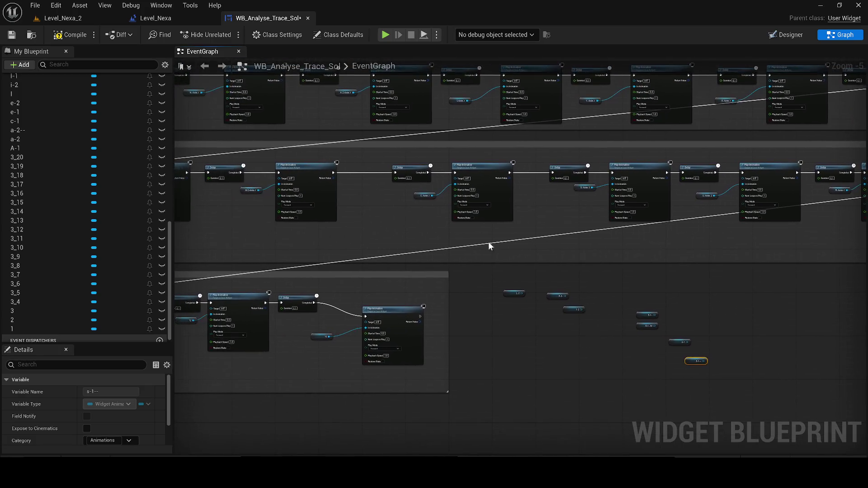
scroll(505, 256, up, 1)
mouse_move(506, 323)
mouse_down()
mouse_move(446, 252)
mouse_move(315, 294)
mouse_up()
key(q)
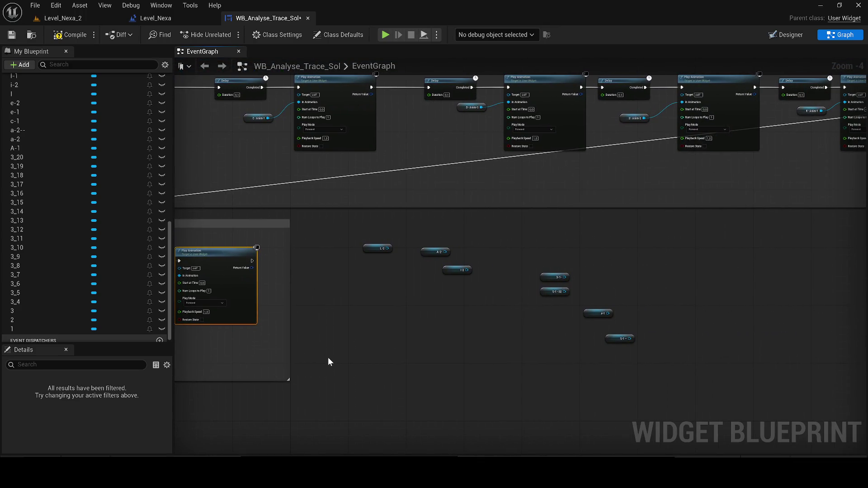
key(ctrl+x)
key(ctrl+v)
drag(371, 348, 434, 307)
- Feed L-2 into the Play Animation's In Animation and delete the unused 13 node
scroll(385, 294, up, 2)
click(371, 223)
mouse_move(371, 223)
mouse_down()
mouse_move(349, 316)
mouse_move(414, 346)
mouse_up()
click(326, 364)
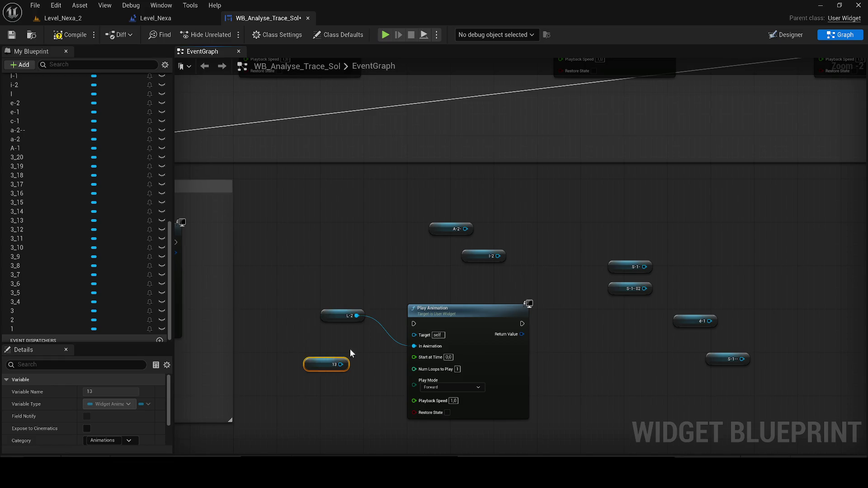
key(Delete)
- Paste a copied Delay and wire previous Play Animation → Delay → new Play Animation
scroll(505, 306, down, 2)
click(243, 266)
key(ctrl+c)
key(ctrl+v)
scroll(451, 274, up, 1)
mouse_move(399, 269)
mouse_down()
mouse_move(457, 288)
mouse_move(496, 270)
mouse_up()
drag(615, 342, 545, 269)
- Rearrange the letter getters, Delay and Play Animation nodes and shrink the comment box to fit
mouse_move(533, 340)
mouse_down()
mouse_move(525, 350)
mouse_move(464, 356)
mouse_move(255, 369)
mouse_up()
mouse_move(348, 251)
mouse_down()
mouse_move(422, 273)
mouse_move(429, 302)
mouse_up()
drag(680, 406, 519, 295)
scroll(301, 238, down, 1)
drag(312, 246, 547, 259)
mouse_move(202, 280)
mouse_down()
mouse_move(414, 307)
mouse_move(466, 259)
mouse_move(434, 260)
mouse_up()
drag(317, 253, 338, 254)
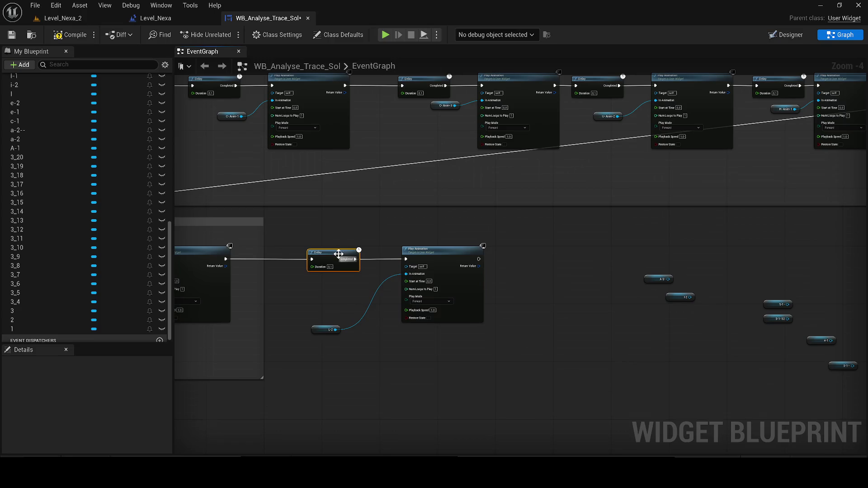
drag(327, 329, 353, 306)
scroll(393, 309, down, 1)
drag(436, 289, 384, 235)
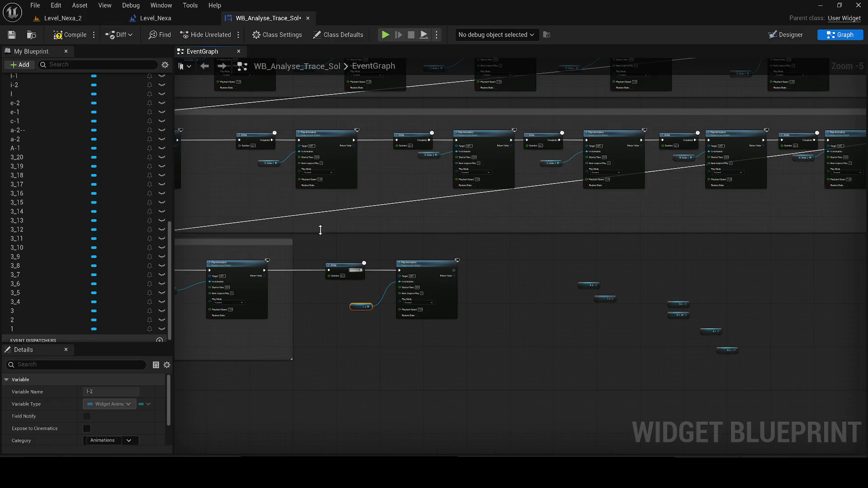
drag(318, 253, 517, 334)
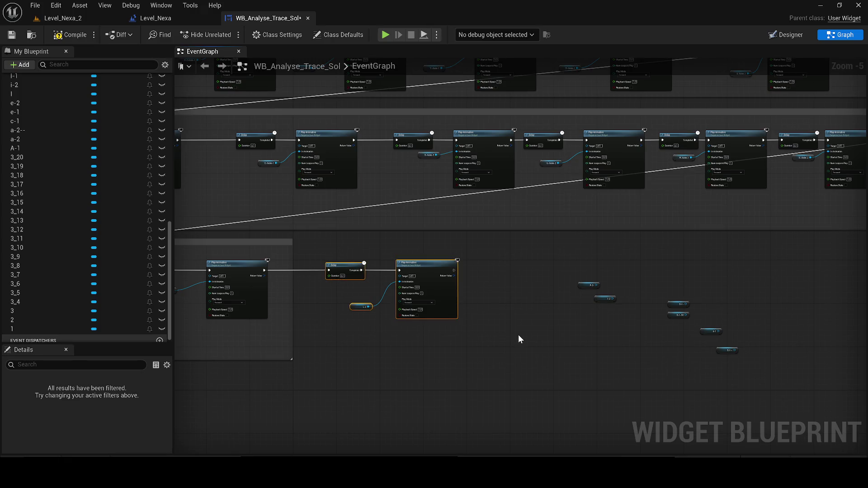
- Wrap the new Delay and Play Animation pair in a comment titled Laissés
key(c)
text(Laisses)
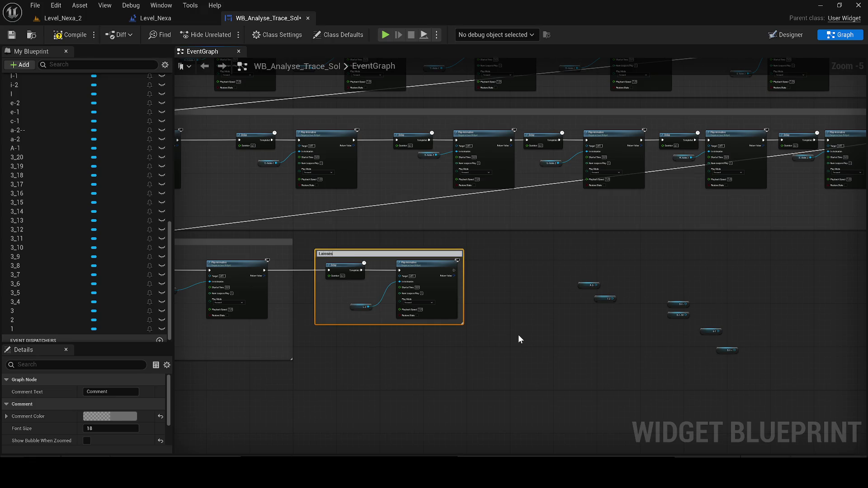
key(Return)
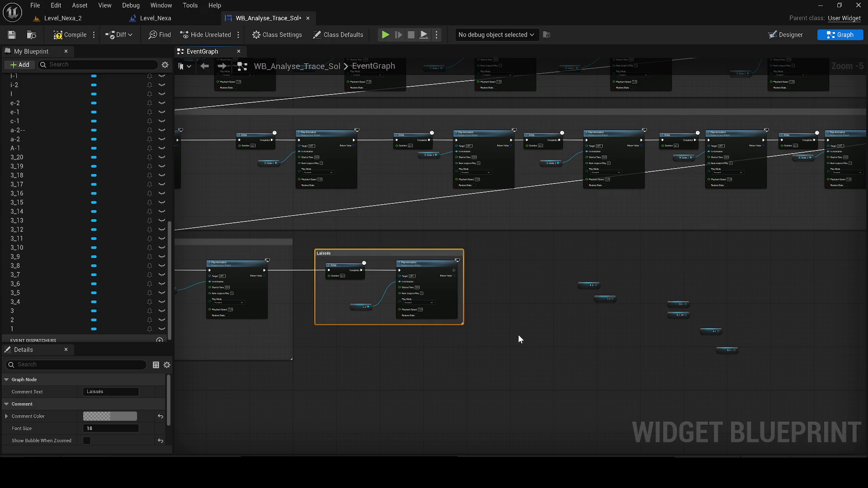
drag(463, 324, 533, 359)
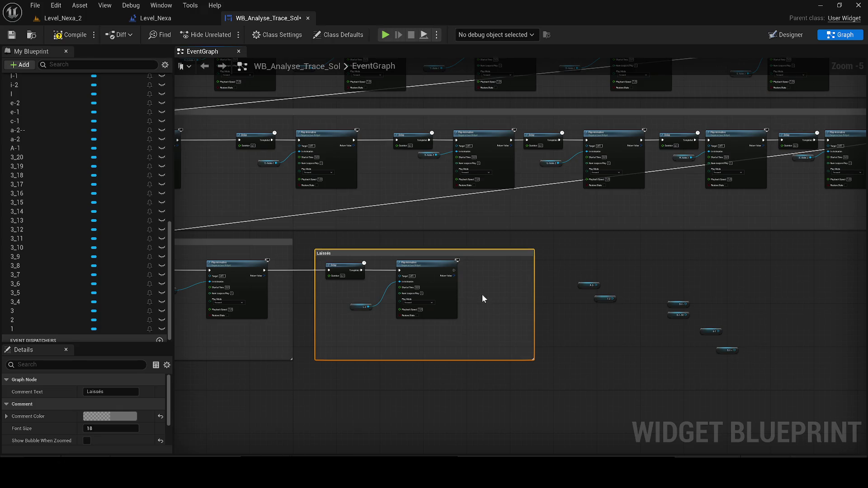
- Copy the Delay, Play Animation and getter group and paste it further right
scroll(256, 289, down, 2)
scroll(263, 287, up, 3)
scroll(263, 287, down, 3)
drag(357, 308, 285, 271)
key(ctrl+c)
key(ctrl+v)
scroll(372, 280, up, 2)
scroll(372, 280, up, 2)
drag(338, 257, 369, 257)
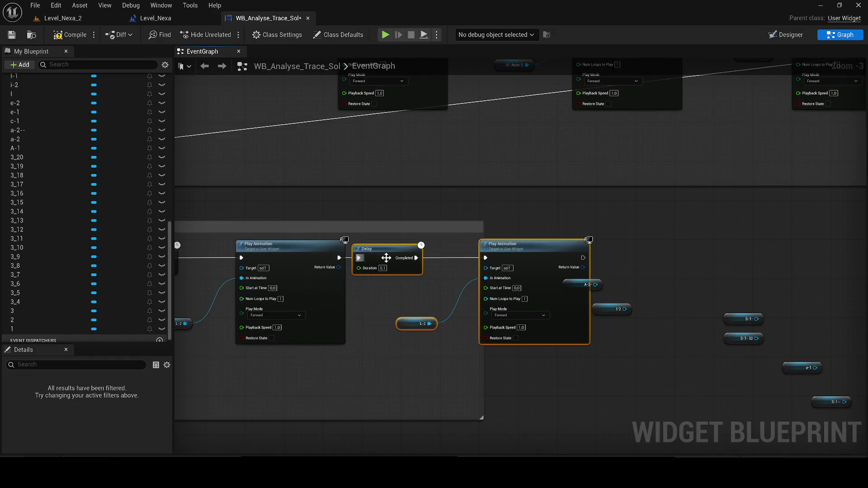
- Move the loose getters aside and paste A-2 beside L-2, wiring it into the last Play Animation
mouse_move(402, 256)
mouse_down()
mouse_move(442, 290)
mouse_move(655, 362)
mouse_move(658, 385)
mouse_up()
mouse_move(410, 286)
mouse_down()
mouse_move(620, 273)
mouse_move(850, 280)
mouse_move(731, 300)
mouse_up()
scroll(850, 280, down, 1)
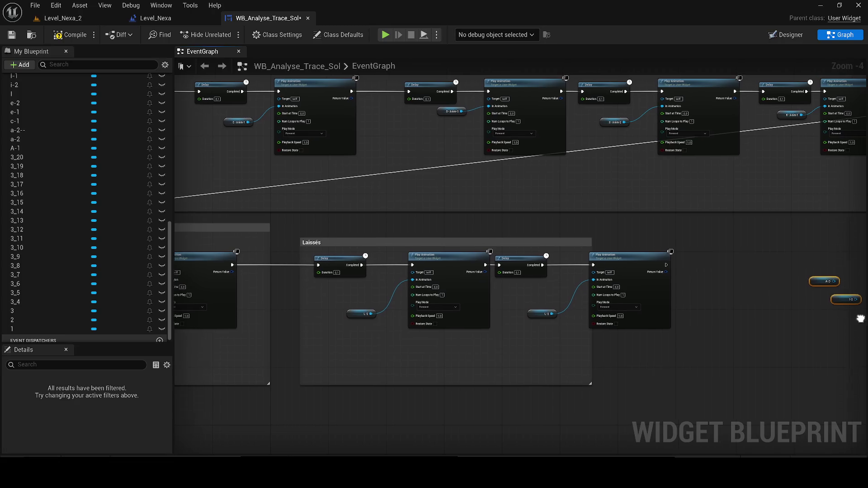
click(696, 285)
key(ctrl+x)
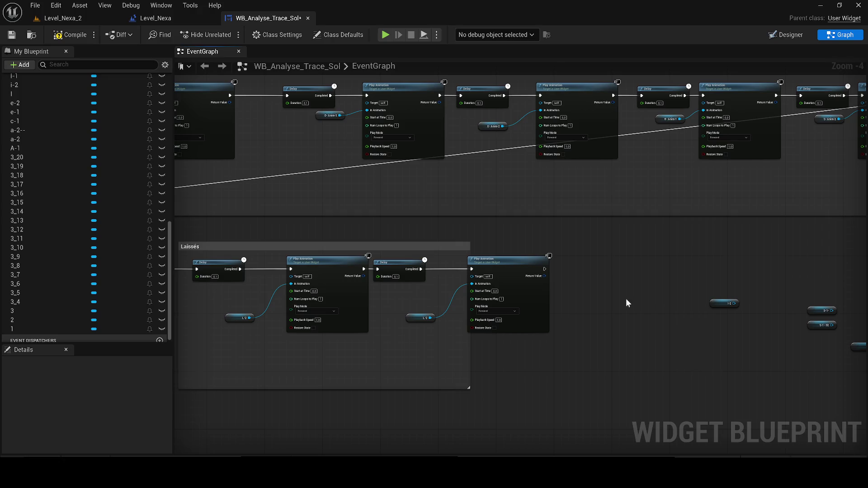
key(ctrl+v)
scroll(400, 329, up, 3)
drag(413, 334, 499, 250)
- Delete the replaced L-2 getter and tidy the A-2 and Delay node positions
click(400, 310)
key(Delete)
drag(388, 337, 419, 306)
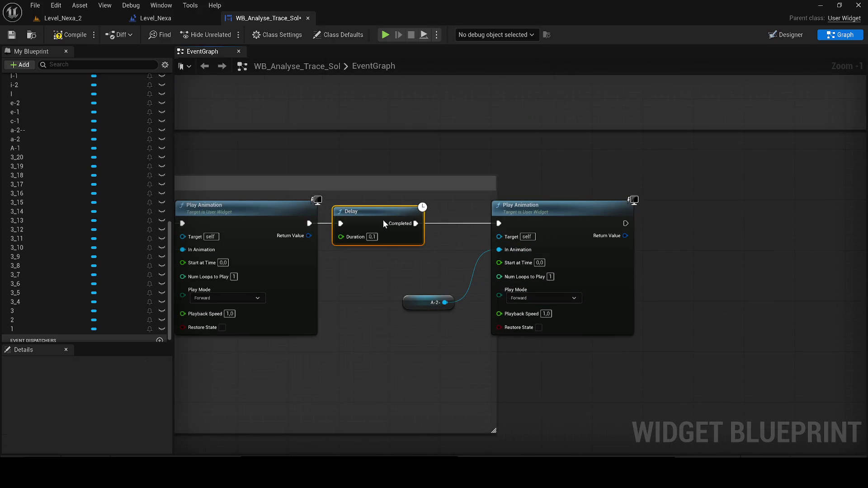
drag(380, 219, 397, 218)
- Duplicate the Delay, A-2 and Play Animation group and chain the new Delay after it
scroll(464, 253, down, 1)
drag(510, 346, 268, 263)
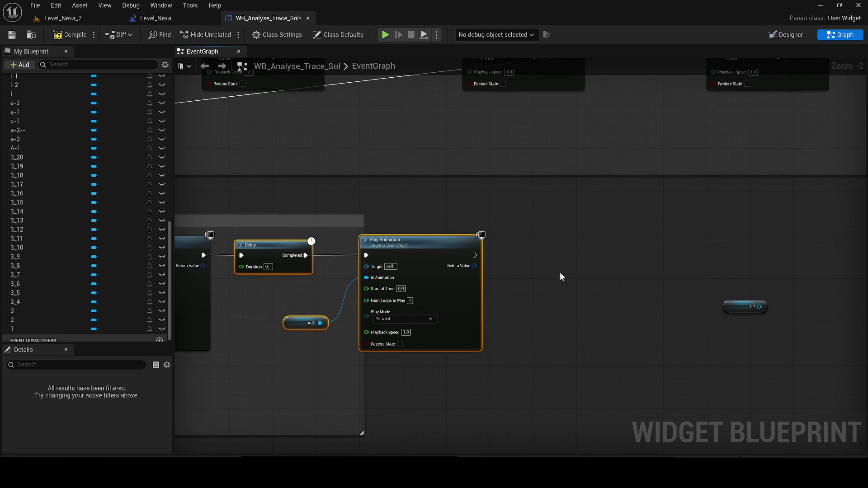
key(ctrl+c)
key(ctrl+v)
mouse_move(475, 255)
mouse_down()
mouse_move(496, 250)
mouse_move(401, 246)
mouse_move(507, 330)
mouse_move(616, 304)
mouse_up()
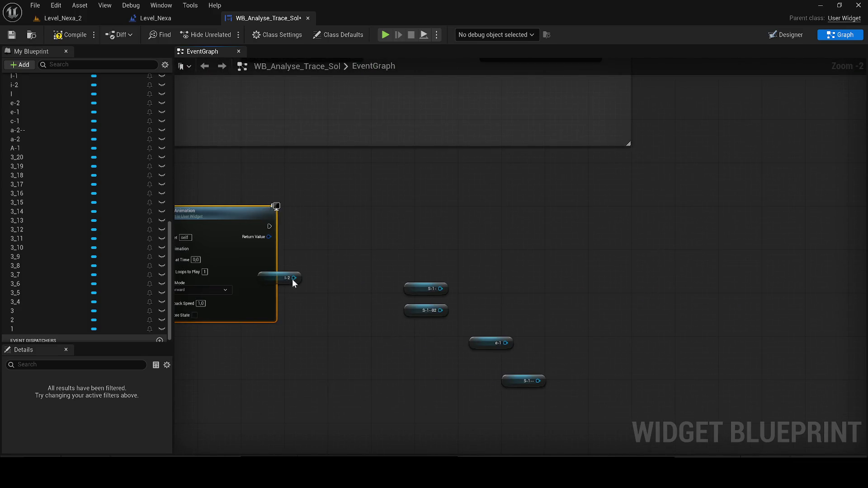
- Move the i-2 getter under the copied group and attempt to wire it into the new Play Animation
drag(289, 275, 667, 267)
key(ctrl+x)
key(ctrl+v)
click(360, 292)
mouse_move(384, 314)
mouse_down()
mouse_move(420, 251)
mouse_move(382, 275)
mouse_move(388, 285)
mouse_move(366, 274)
mouse_up()
key(Escape)
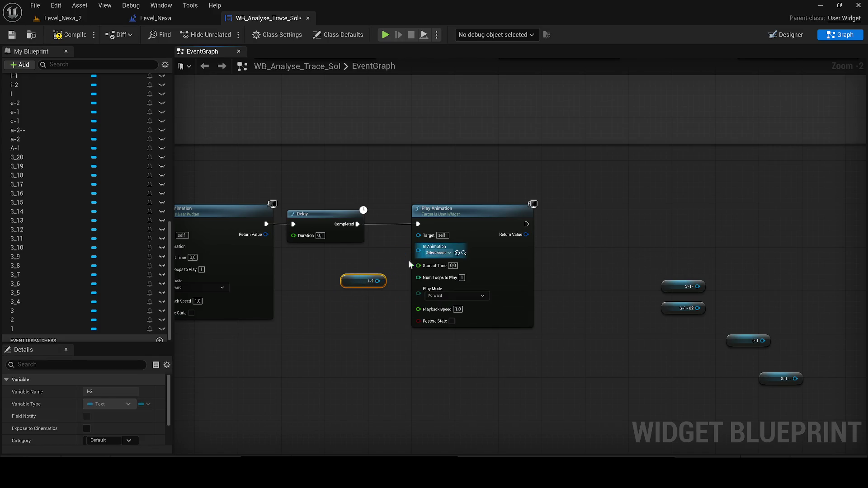
mouse_move(418, 250)
mouse_down()
mouse_move(376, 281)
mouse_move(656, 310)
mouse_move(345, 340)
mouse_up()
click(359, 302)
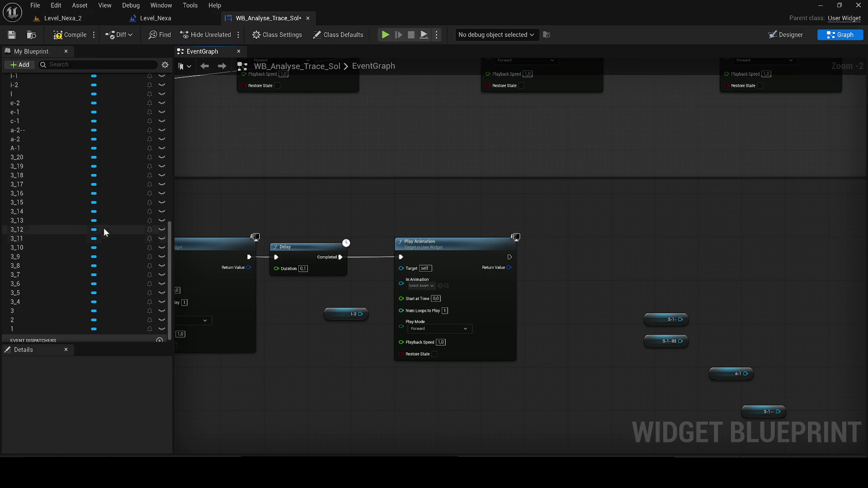
scroll(90, 247, up, 6)
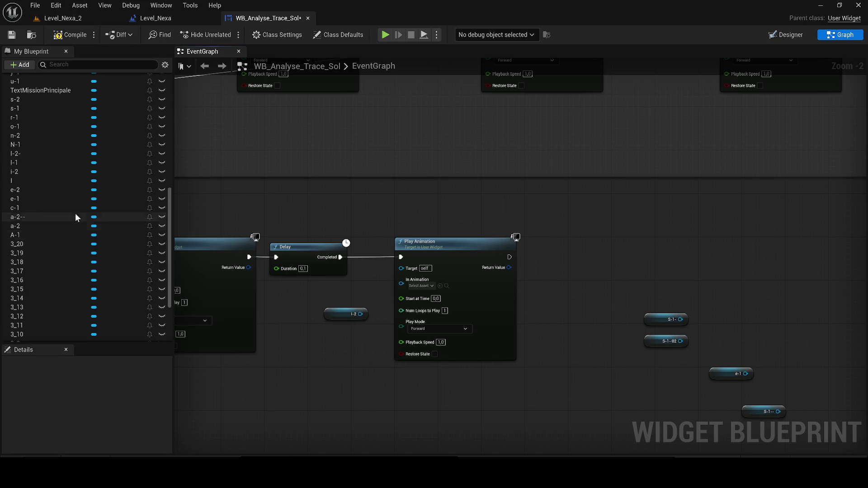
click(791, 36)
scroll(240, 240, up, 10)
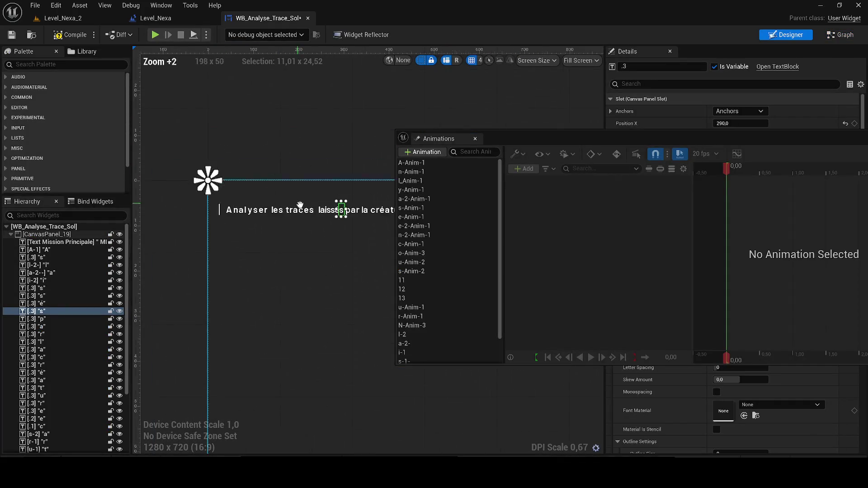
scroll(239, 238, up, 2)
click(235, 232)
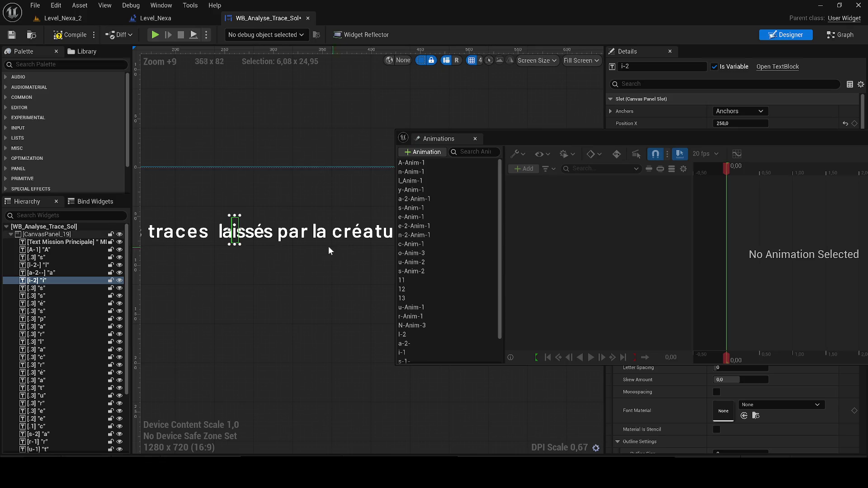
scroll(447, 319, down, 2)
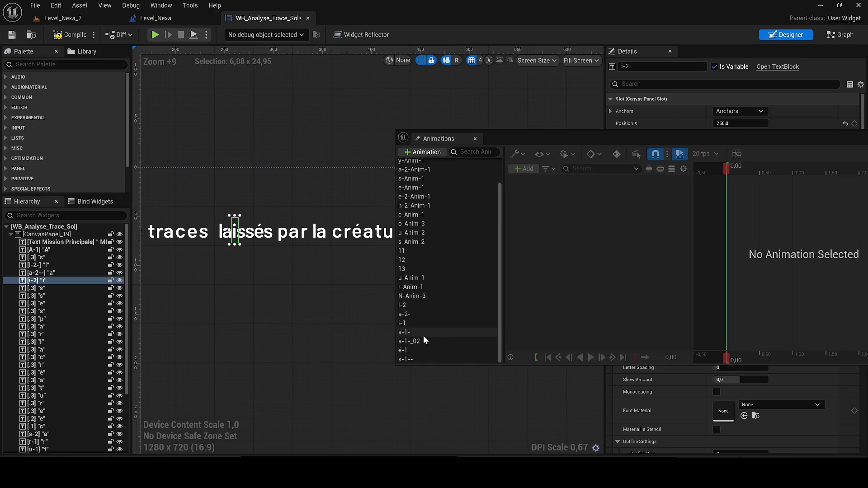
click(423, 334)
click(414, 323)
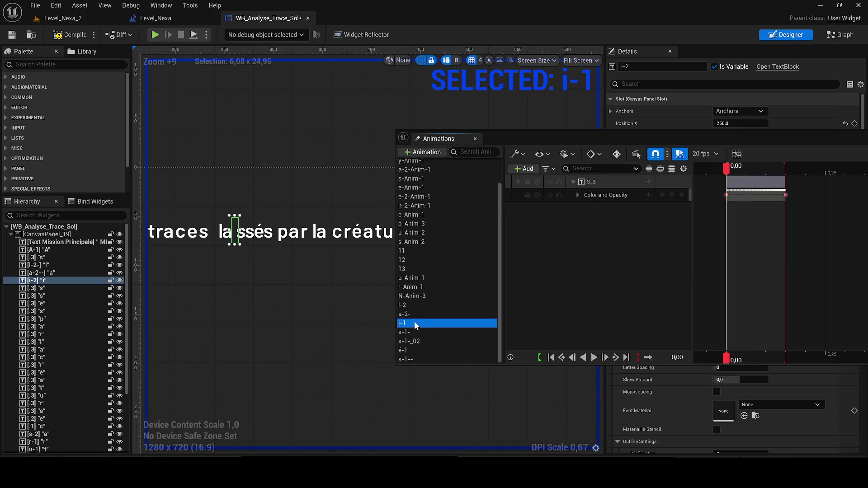
click(804, 63)
click(839, 35)
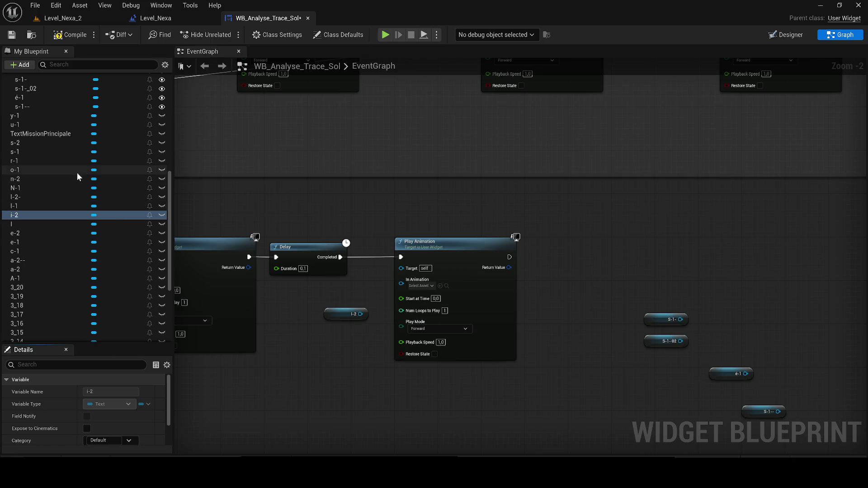
- Add an i-1 getter and wire it into the Play Animation's In Animation
scroll(90, 141, up, 5)
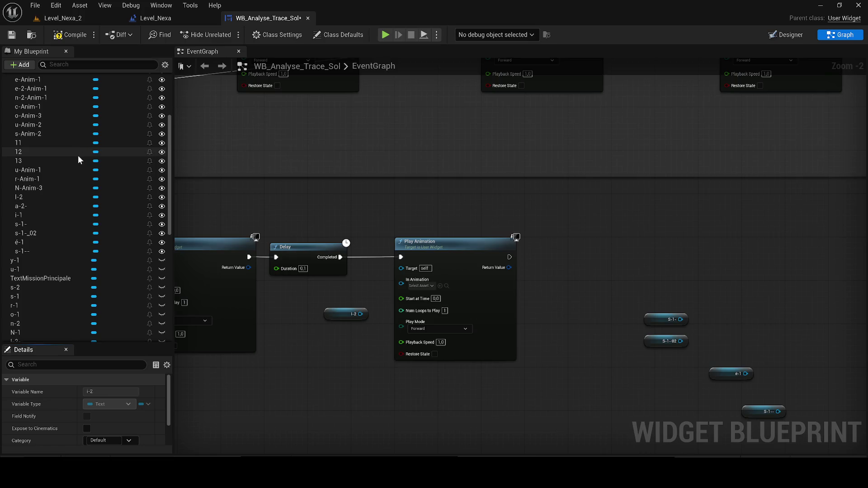
mouse_move(88, 215)
mouse_down()
mouse_move(233, 239)
mouse_move(333, 313)
mouse_move(401, 284)
mouse_up()
drag(329, 317, 329, 301)
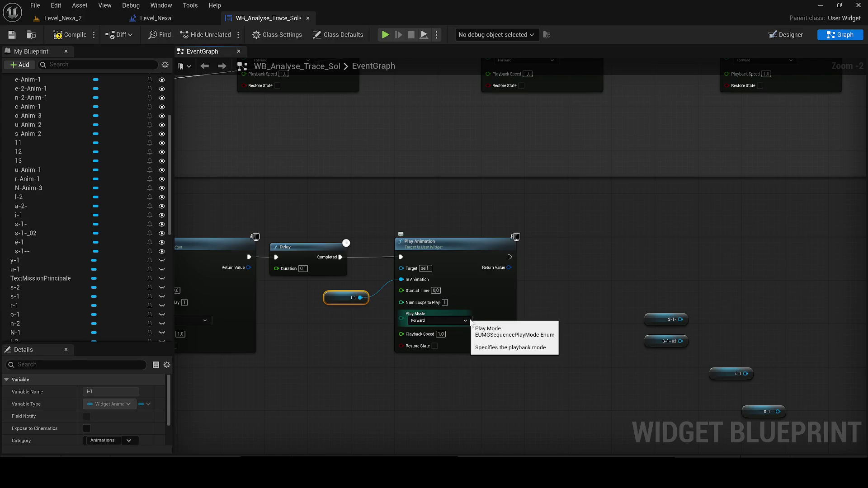
- Duplicate the Delay, i-1 and Play Animation group, chain its Delay, and save all assets
drag(511, 348, 176, 217)
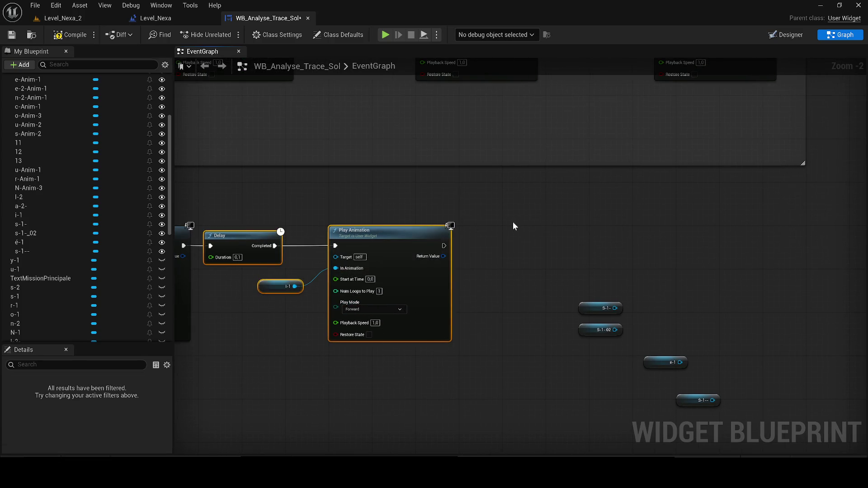
key(ctrl+c)
key(ctrl+v)
drag(455, 218, 512, 209)
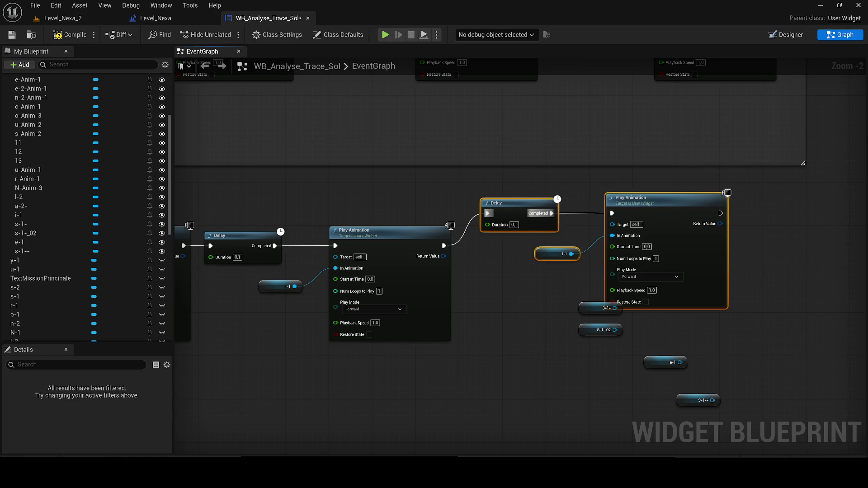
key(ctrl+shift+s)
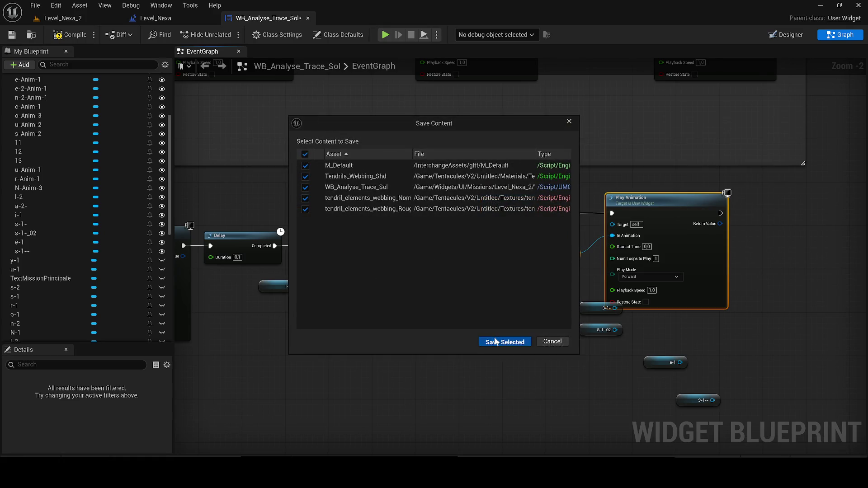
- Confirm Save Selected for the modified assets, then quit Blender through its closing prompt
click(505, 341)
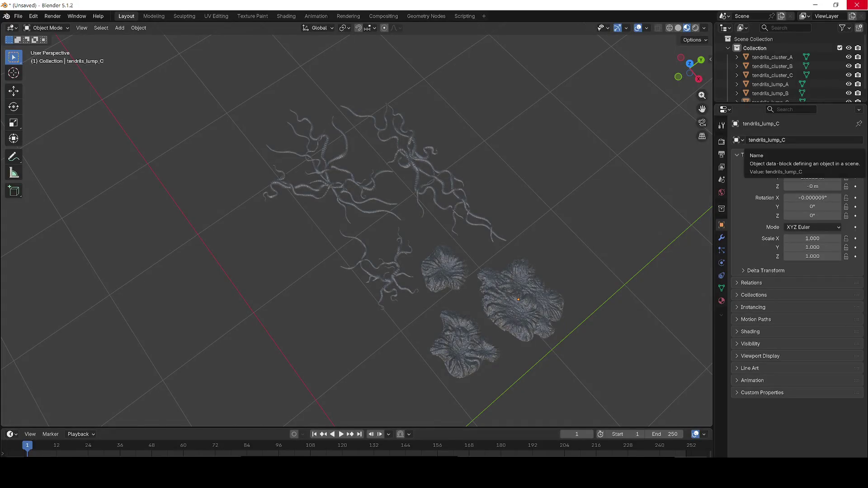
key(ctrl+q)
click(445, 254)
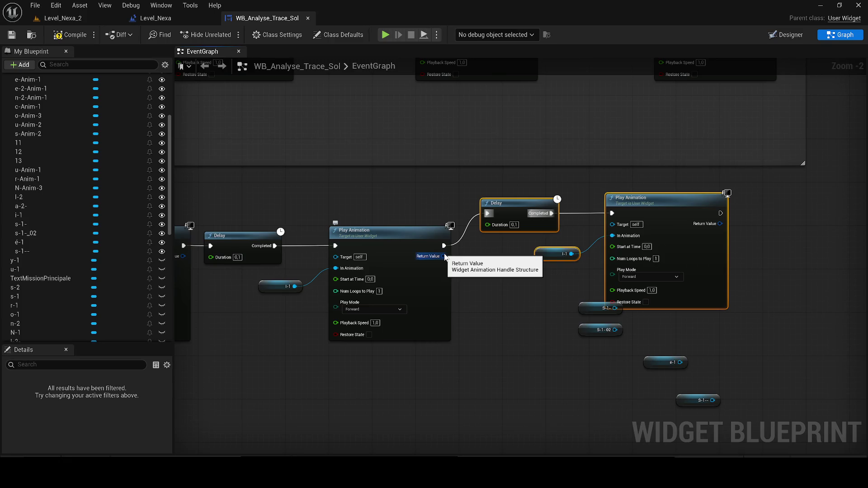
scroll(124, 156, up, 5)
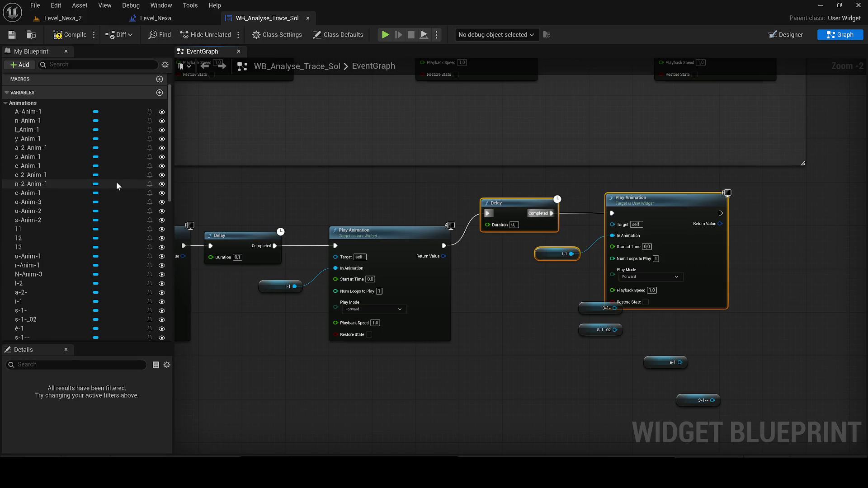
- Bring the chain end into view and straighten the Delay and Play Animation exec pins
mouse_move(573, 252)
mouse_down()
mouse_move(277, 297)
mouse_move(324, 352)
mouse_up()
drag(473, 412, 386, 356)
key(Delete)
key(ctrl+z)
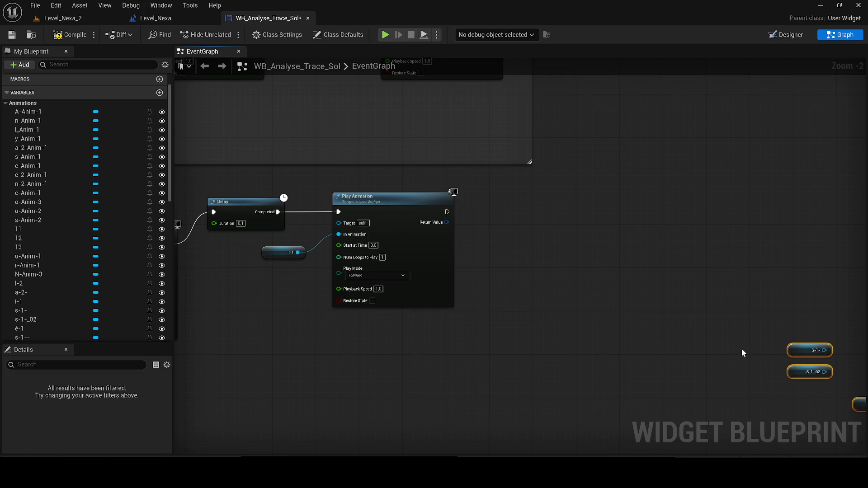
scroll(746, 350, down, 5)
mouse_move(575, 316)
mouse_down()
mouse_move(365, 301)
mouse_move(397, 282)
mouse_move(364, 210)
mouse_up()
scroll(366, 300, up, 4)
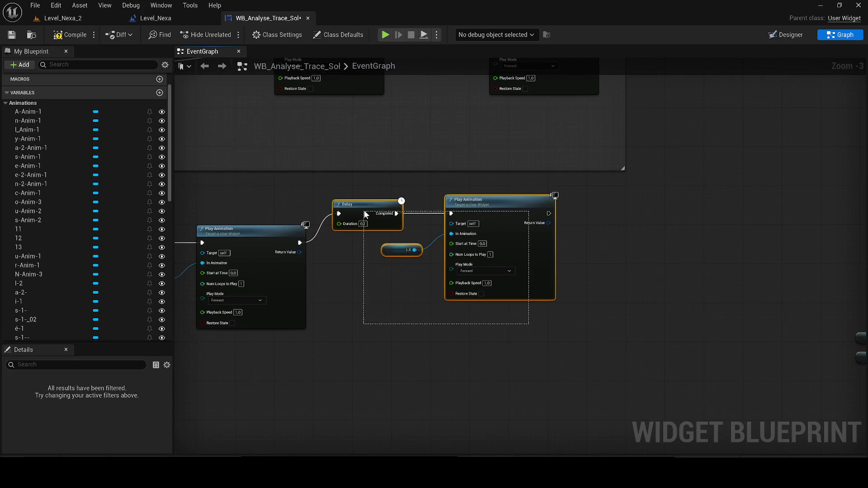
key(q)
drag(436, 250, 247, 226)
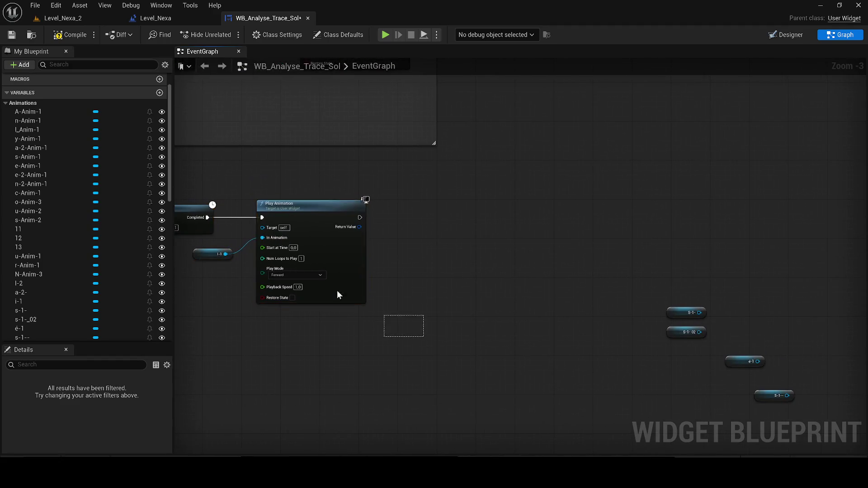
- Append a pasted Delay and Play Animation step to the chain, driven by the S-1- getter
key(ctrl+v)
drag(360, 217, 402, 215)
drag(658, 254, 604, 255)
click(633, 311)
mouse_move(633, 311)
mouse_down()
mouse_move(430, 293)
mouse_move(398, 265)
mouse_move(420, 275)
mouse_move(474, 240)
mouse_move(458, 236)
mouse_up()
click(409, 253)
key(Delete)
click(400, 268)
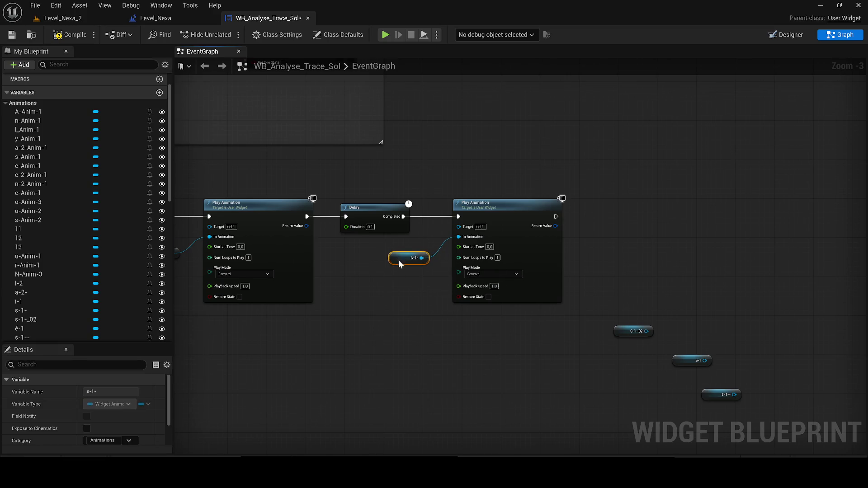
- Add the next chained Delay and Play Animation step, fed by the S-1-02 getter
drag(458, 278, 236, 204)
key(ctrl+c)
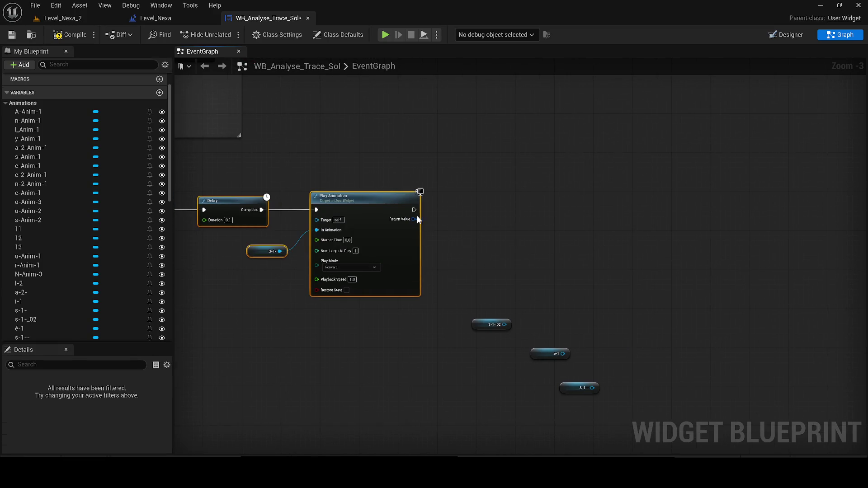
key(ctrl+v)
mouse_move(414, 210)
mouse_down()
mouse_move(410, 235)
mouse_move(472, 231)
mouse_move(480, 215)
mouse_up()
click(476, 324)
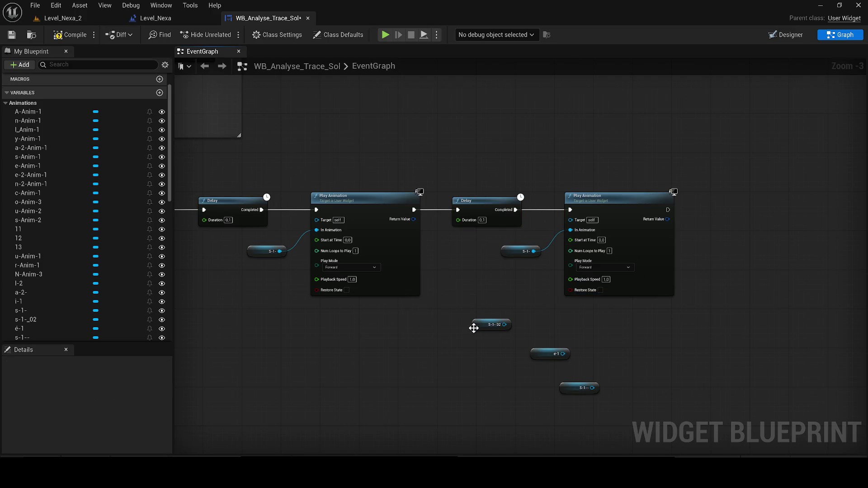
key(Delete)
key(ctrl+v)
drag(543, 261, 570, 230)
click(520, 250)
key(Delete)
click(519, 253)
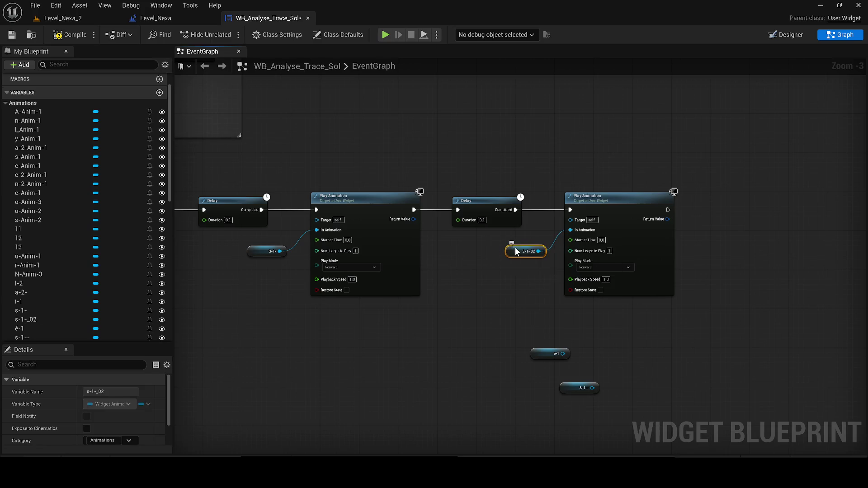
- Add another chained step playing the e-1 animation and remove the unused S-1-02 copies
drag(448, 311, 285, 208)
key(ctrl+c)
key(ctrl+v)
drag(485, 219, 501, 220)
click(342, 364)
drag(342, 360, 356, 340)
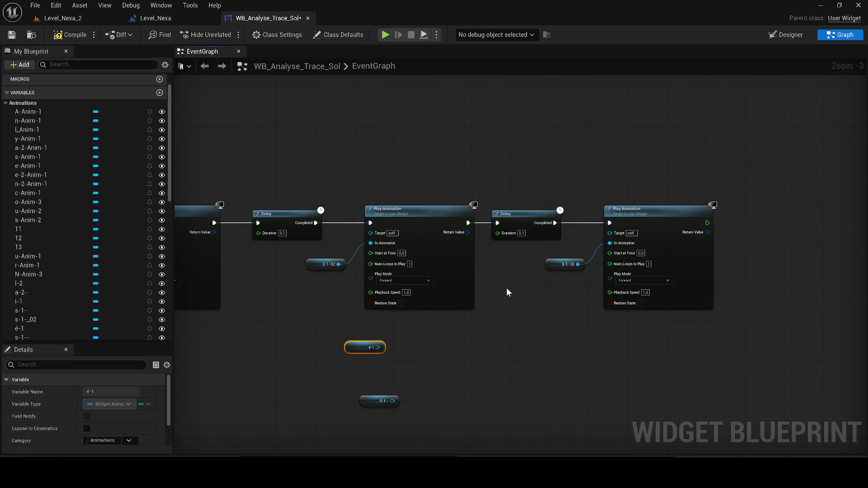
key(Delete)
key(ctrl+v)
mouse_move(562, 274)
mouse_down()
mouse_move(620, 243)
mouse_move(611, 244)
mouse_up()
click(554, 265)
key(Delete)
click(362, 402)
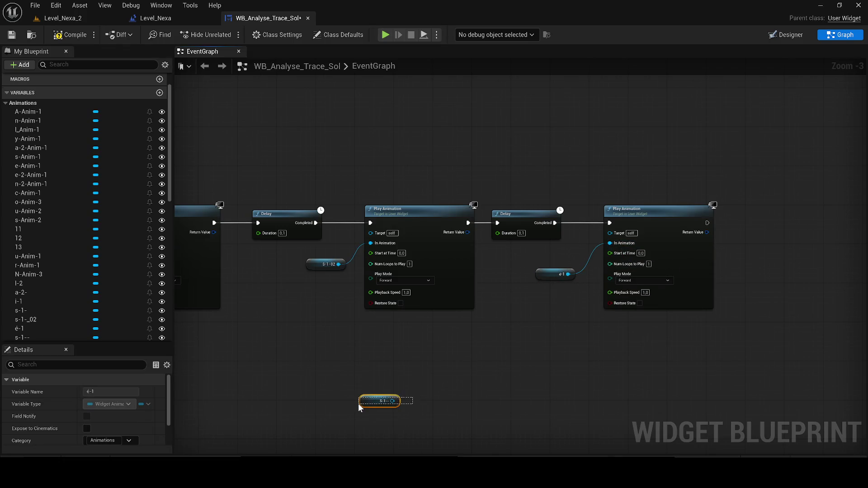
key(Delete)
- Chain a final Delay and Play Animation step using the s-1-- getter, then compile the widget
mouse_move(739, 337)
mouse_down()
mouse_move(729, 307)
mouse_move(428, 326)
mouse_up()
mouse_move(397, 354)
mouse_down()
mouse_move(232, 219)
mouse_move(199, 222)
mouse_up()
key(ctrl+c)
key(ctrl+v)
mouse_move(400, 241)
mouse_down()
mouse_move(457, 222)
mouse_move(374, 245)
mouse_move(412, 233)
mouse_move(395, 239)
mouse_up()
mouse_move(614, 329)
mouse_down()
mouse_move(425, 307)
mouse_move(445, 276)
mouse_move(500, 266)
mouse_move(492, 263)
mouse_up()
click(430, 294)
key(Delete)
click(429, 275)
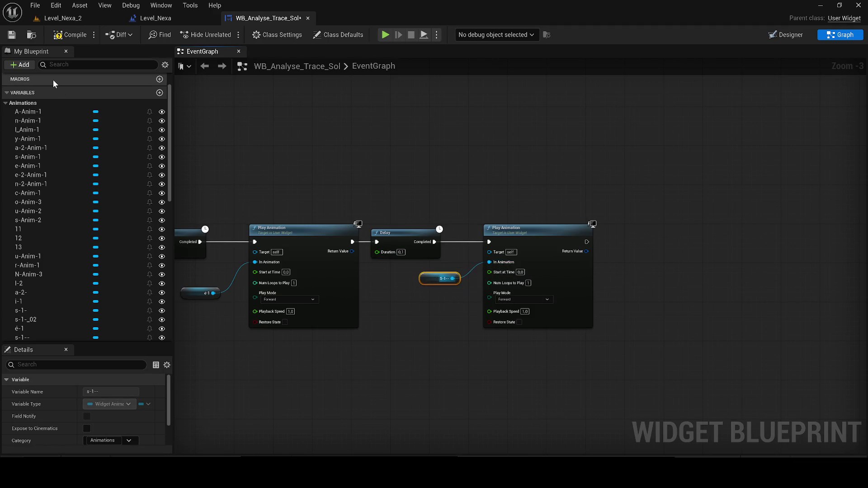
click(72, 34)
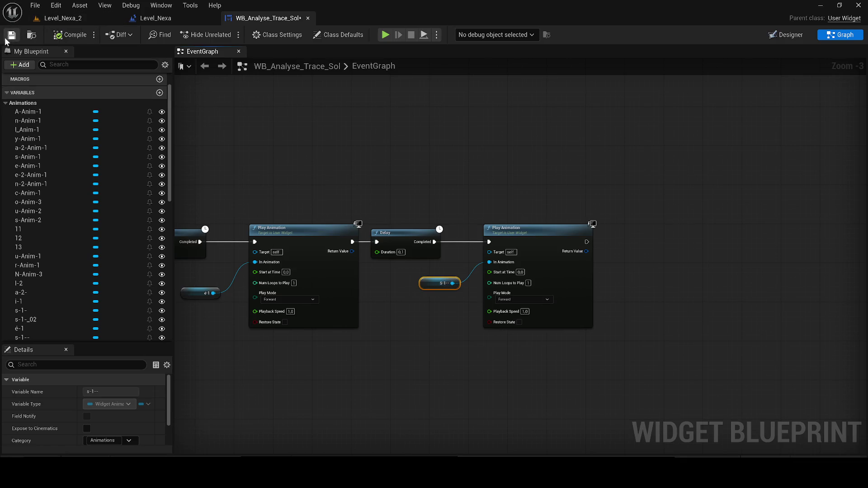
- In the Level_Nexa level blueprint, locate the TEST NO CINEMATIC IN GAME group
click(166, 17)
scroll(490, 303, down, 4)
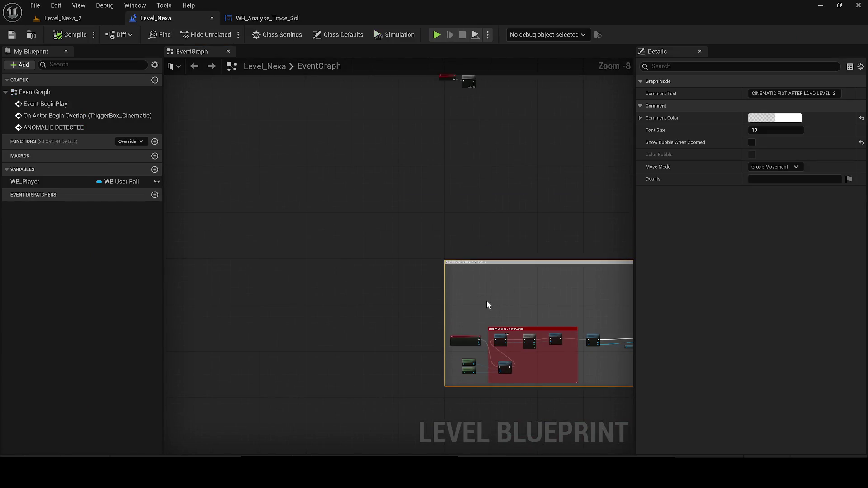
scroll(486, 300, down, 1)
drag(496, 294, 265, 243)
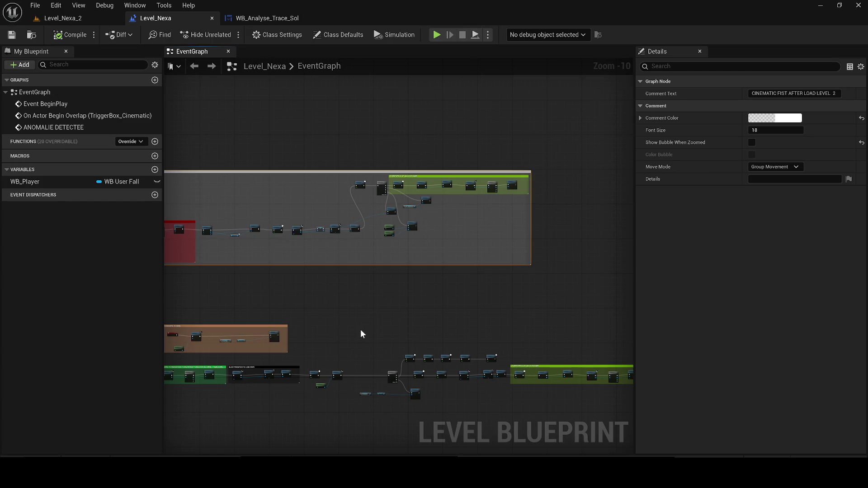
mouse_move(360, 334)
mouse_down()
mouse_move(364, 321)
mouse_move(367, 361)
mouse_up()
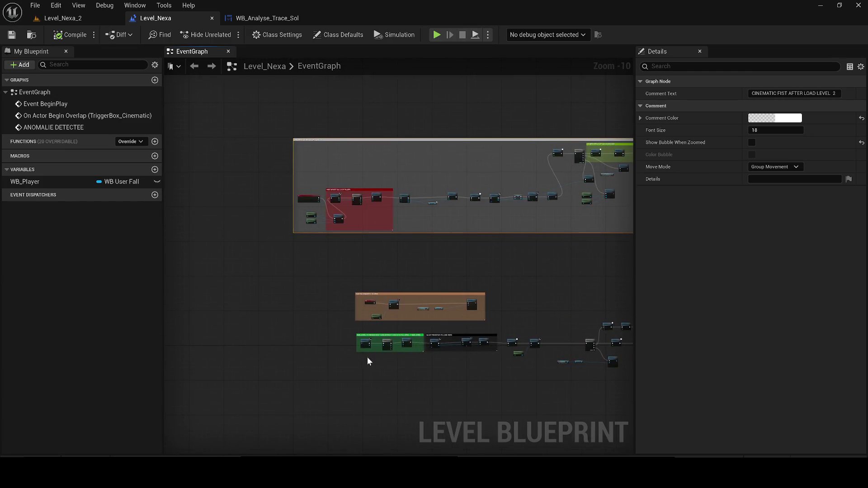
scroll(491, 327, up, 4)
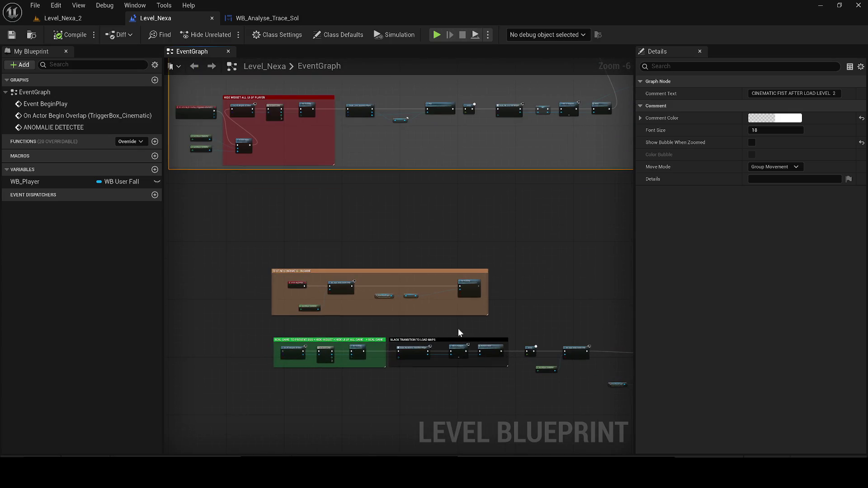
scroll(479, 288, up, 1)
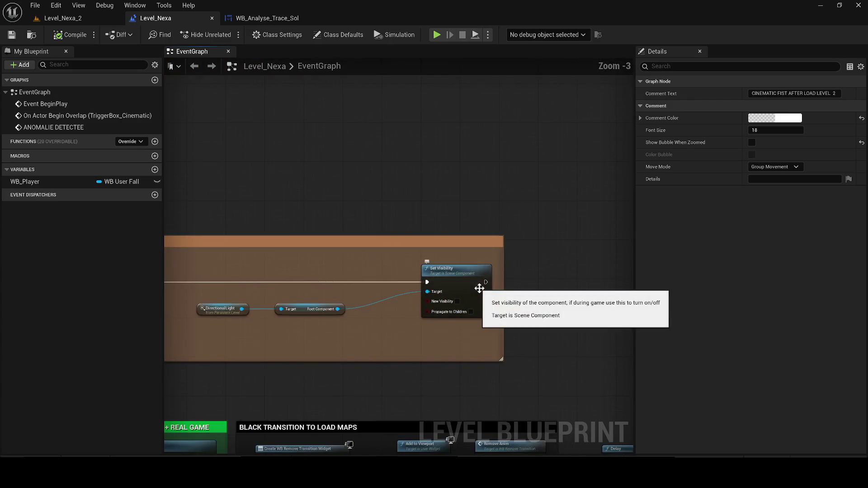
scroll(479, 289, down, 2)
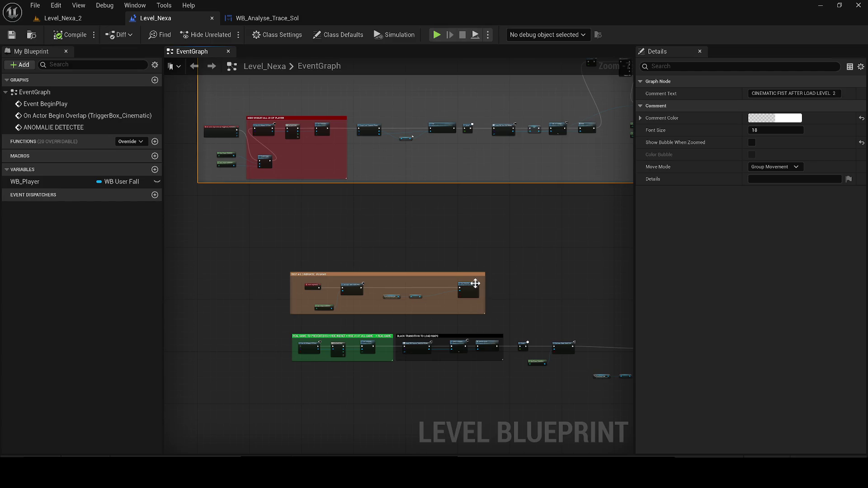
mouse_move(492, 296)
mouse_down()
mouse_move(335, 275)
mouse_move(388, 337)
mouse_move(388, 359)
mouse_up()
scroll(338, 276, down, 3)
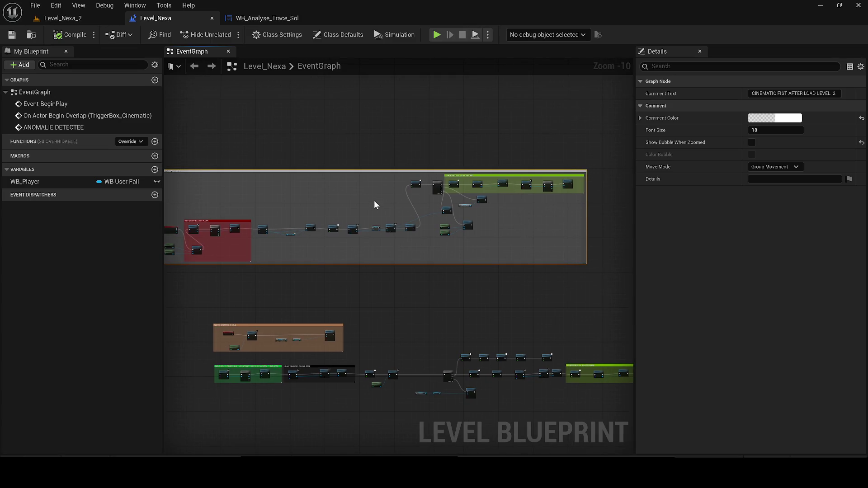
scroll(254, 257, up, 4)
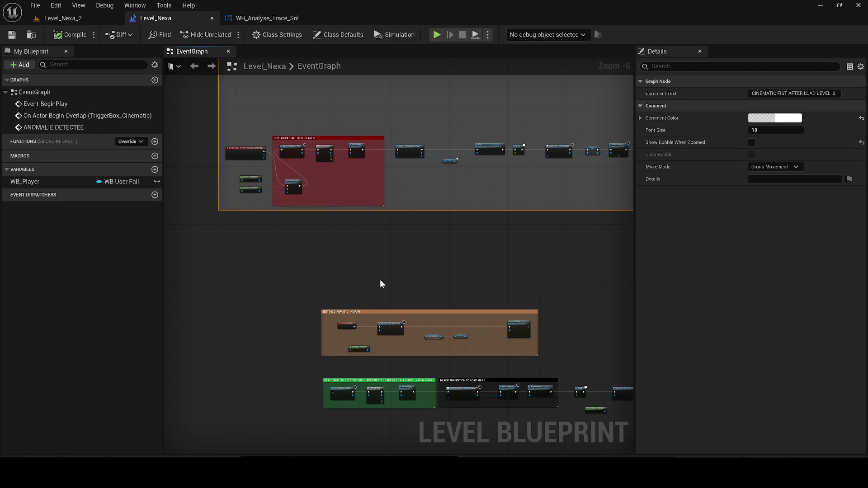
drag(273, 214, 205, 112)
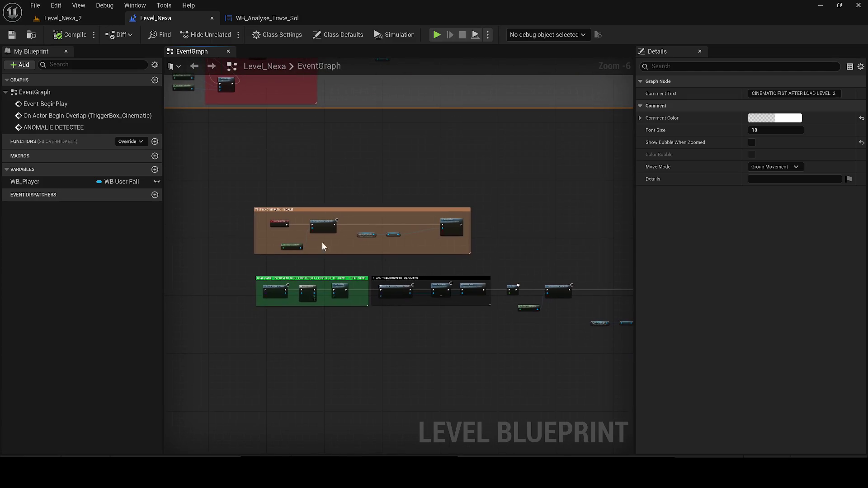
scroll(270, 227, up, 2)
scroll(279, 256, down, 1)
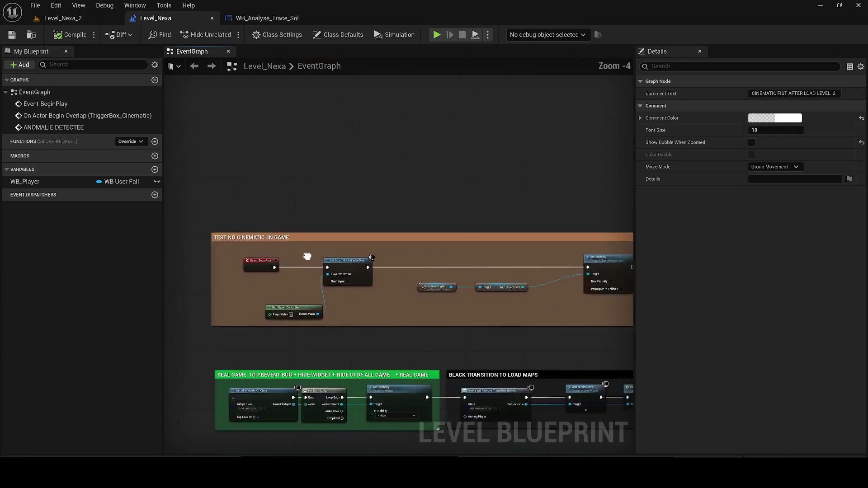
mouse_move(280, 253)
mouse_down()
mouse_move(357, 204)
mouse_move(277, 168)
mouse_move(348, 118)
mouse_move(464, 117)
mouse_move(271, 180)
mouse_up()
scroll(331, 212, up, 2)
- Add a Create Widget node after Set Visibility with class WB_Analyse_Trace_Sol
drag(465, 326, 485, 182)
text(cre)
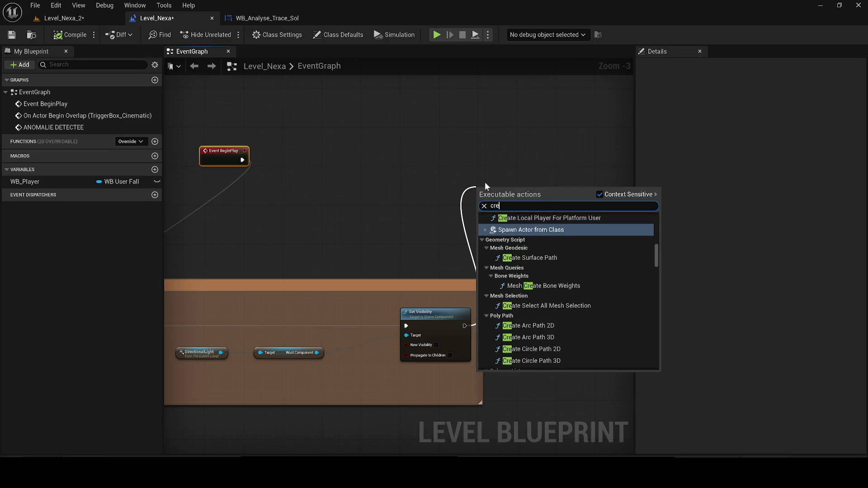
text(ate widget)
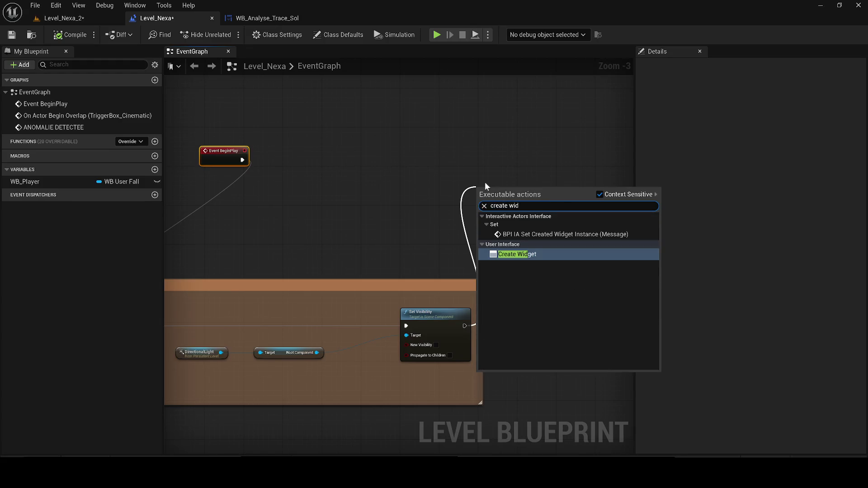
key(Return)
mouse_move(485, 185)
mouse_down()
mouse_move(252, 272)
mouse_move(300, 282)
mouse_up()
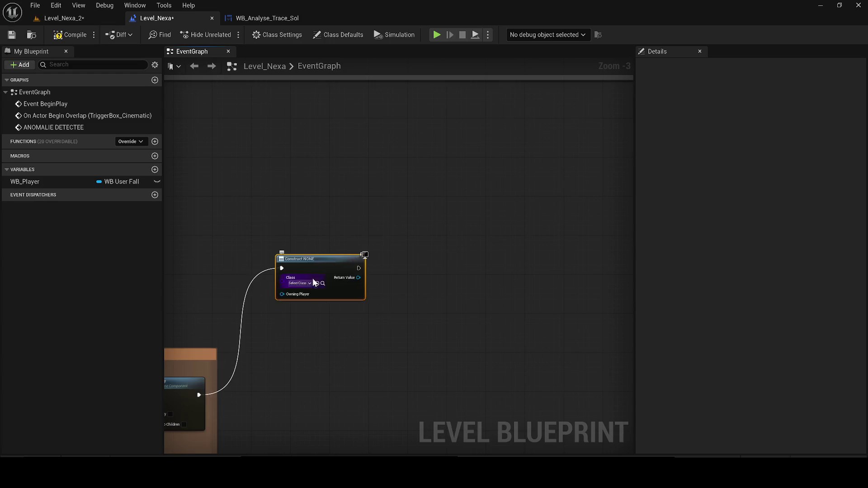
scroll(303, 284, up, 2)
click(303, 284)
text(a)
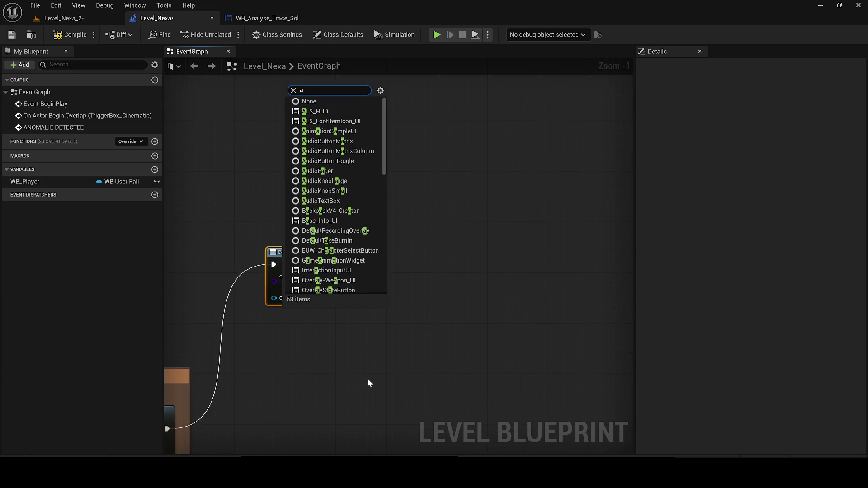
text(nalyse)
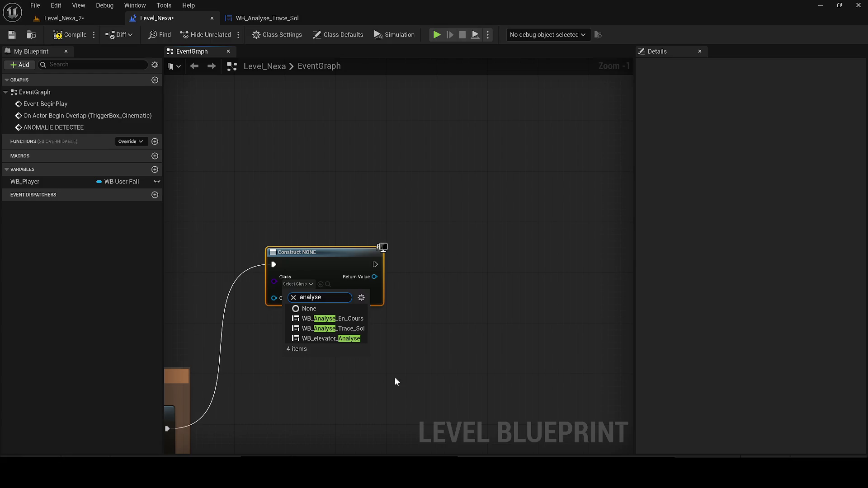
click(366, 331)
- Feed the created widget's Return Value into Add to Viewport, then return to the widget blueprint
mouse_move(380, 276)
mouse_down()
mouse_move(409, 270)
mouse_move(438, 243)
mouse_up()
text(add to viewport)
key(Return)
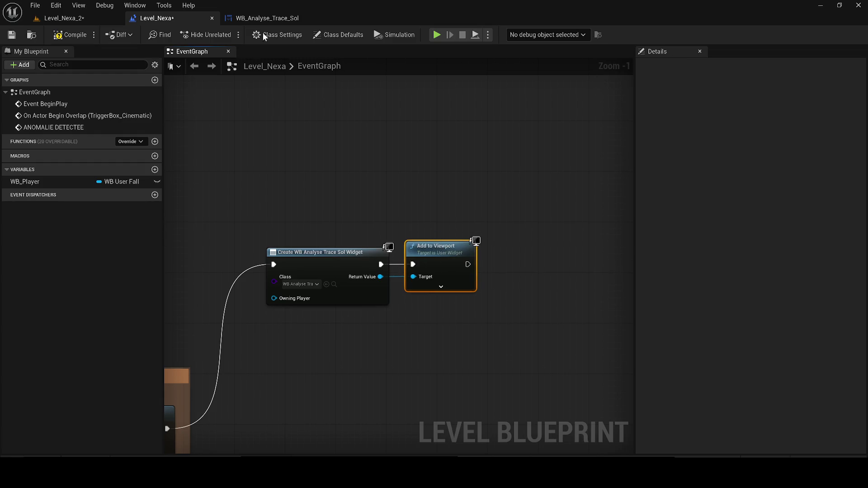
click(239, 17)
click(371, 182)
scroll(370, 182, down, 2)
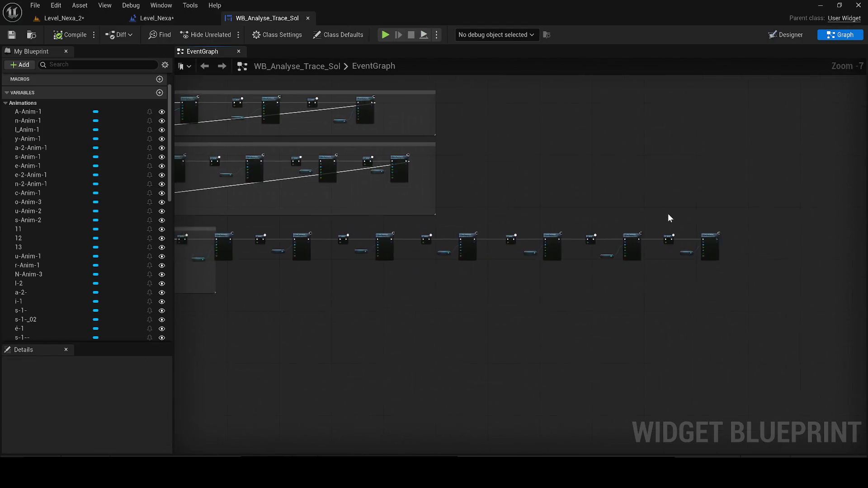
- Widen the lower comment box over the new animation nodes and save the widget blueprint
drag(804, 288, 380, 234)
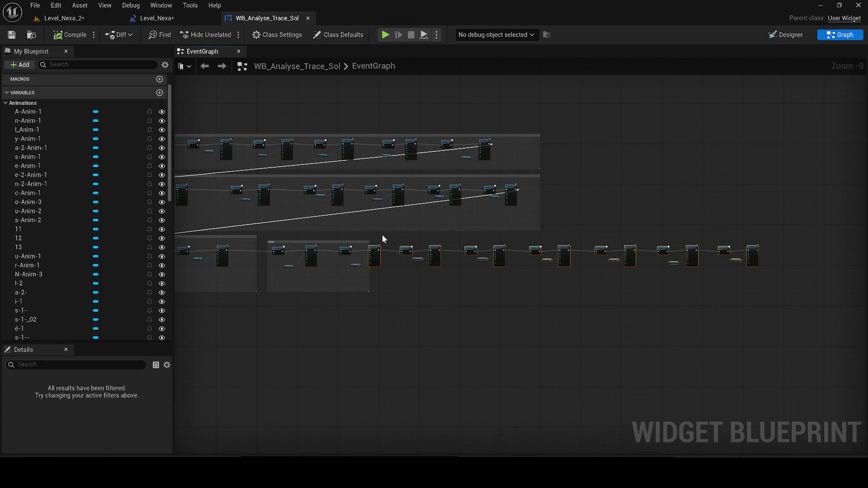
scroll(381, 234, up, 4)
scroll(574, 234, down, 5)
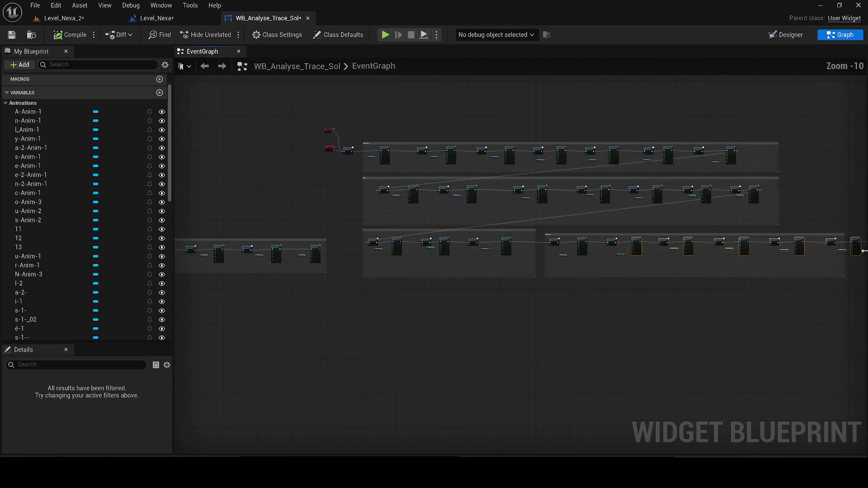
drag(594, 258, 531, 310)
mouse_move(590, 321)
mouse_down()
mouse_move(759, 324)
mouse_move(751, 323)
mouse_up()
scroll(721, 333, down, 2)
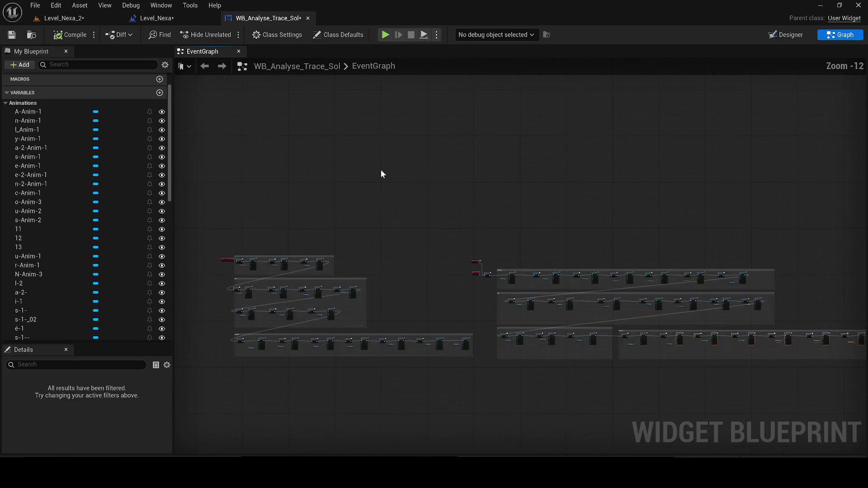
click(11, 35)
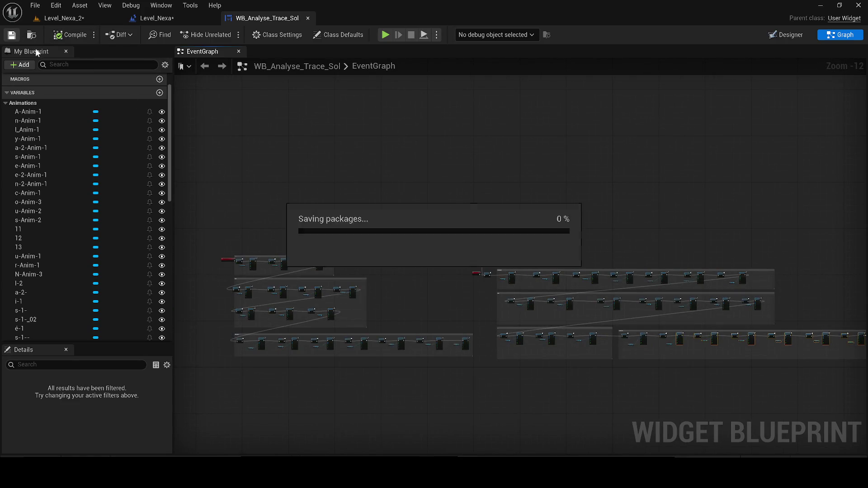
- Nudge the First Animation node into place, then switch to Level_Nexa_2 and save all levels
scroll(497, 279, up, 11)
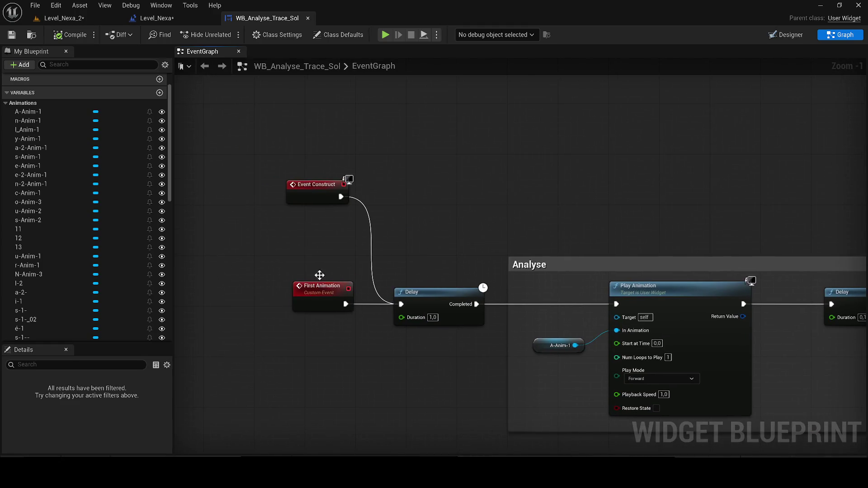
click(317, 286)
drag(836, 434, 255, 234)
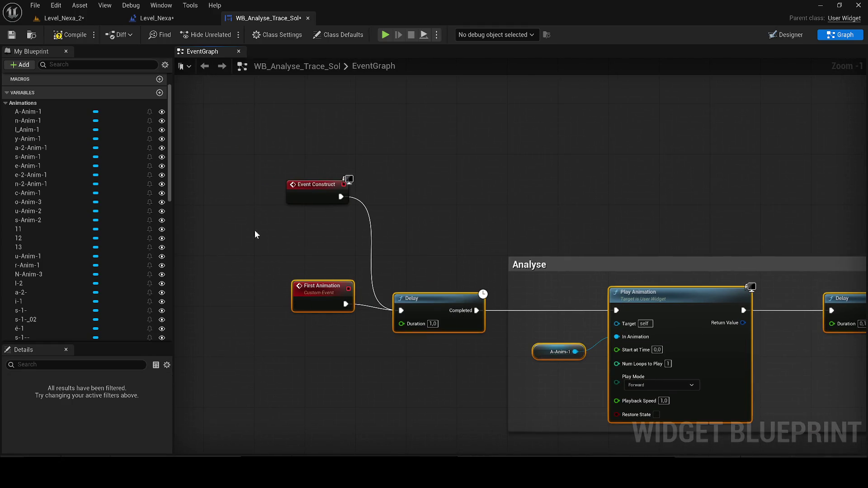
click(316, 298)
drag(324, 300, 318, 306)
click(68, 35)
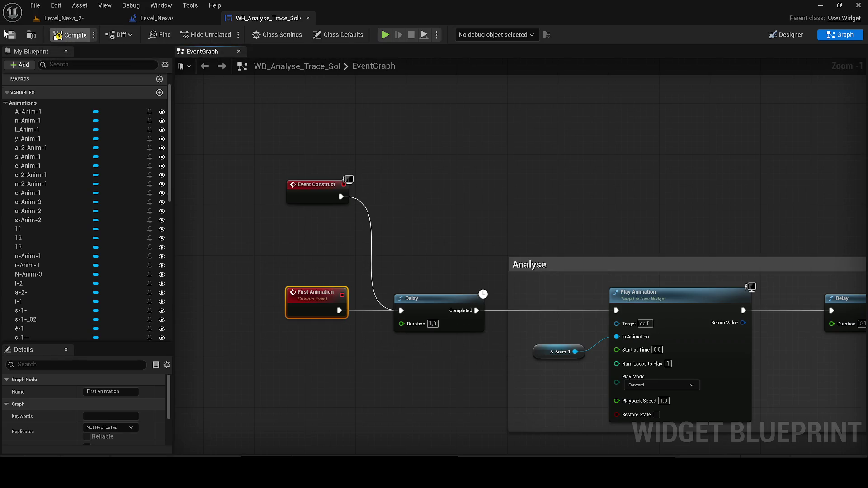
click(63, 18)
click(12, 34)
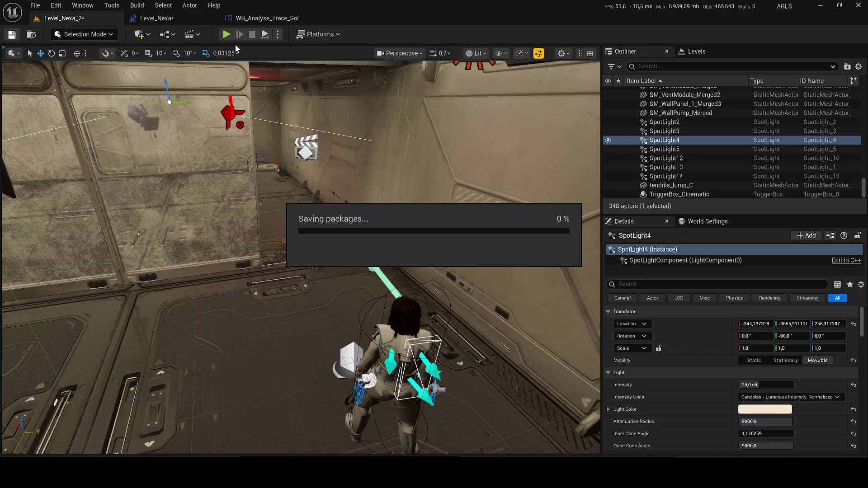
- Play the level in editor to check the mission text appears, stop, then reopen WB_Analyse_Trace_Sol
click(225, 34)
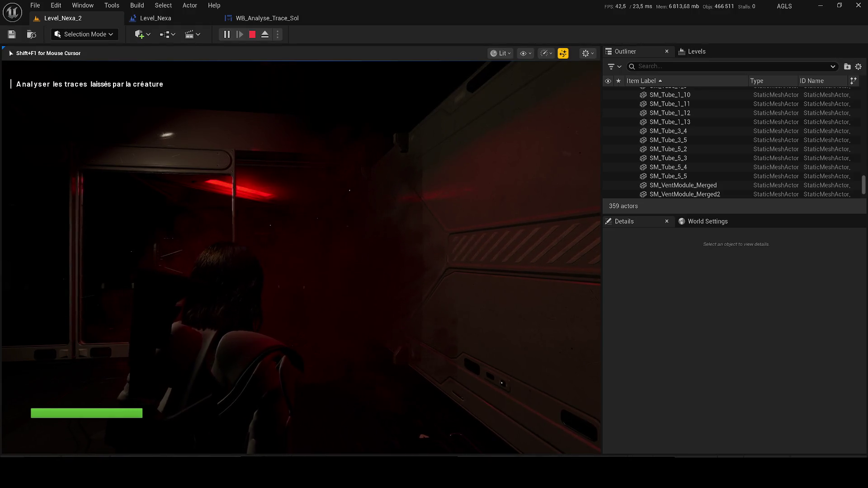
key(Escape)
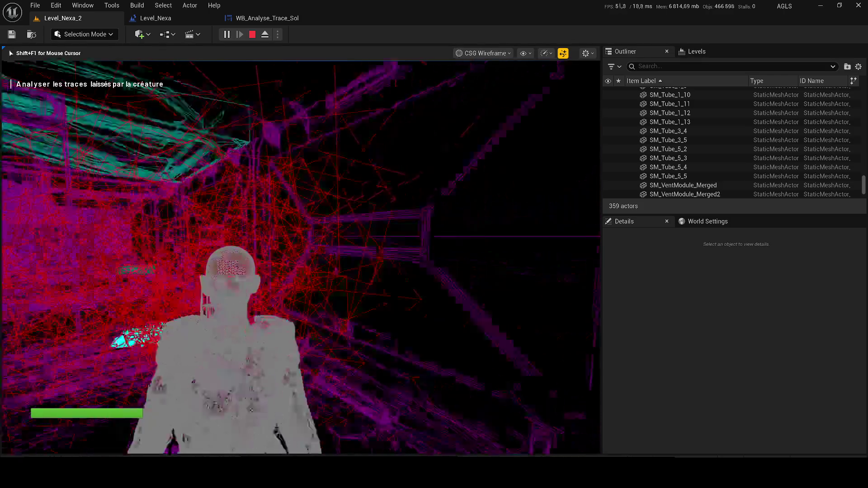
click(270, 23)
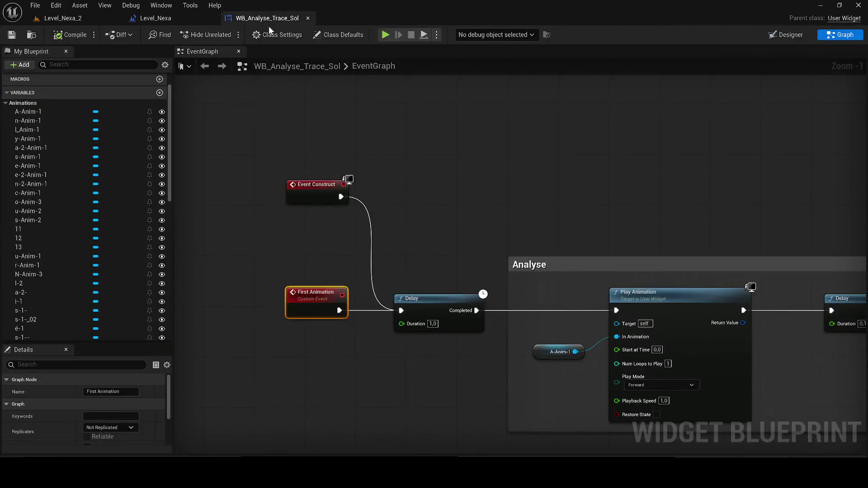
- Review the EventGraph, then switch WB_Analyse_Trace_Sol to the Designer view showing its per-letter Animations
scroll(583, 208, down, 7)
right_click(836, 335)
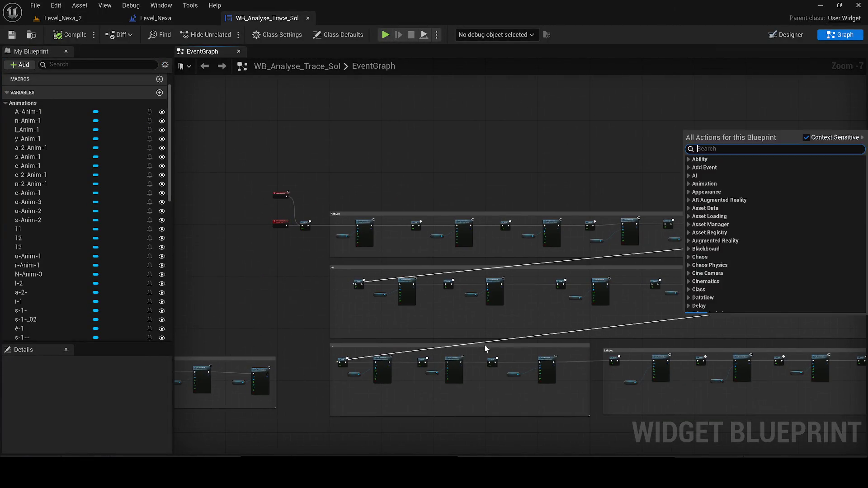
scroll(495, 343, up, 7)
scroll(426, 293, down, 6)
scroll(426, 293, up, 2)
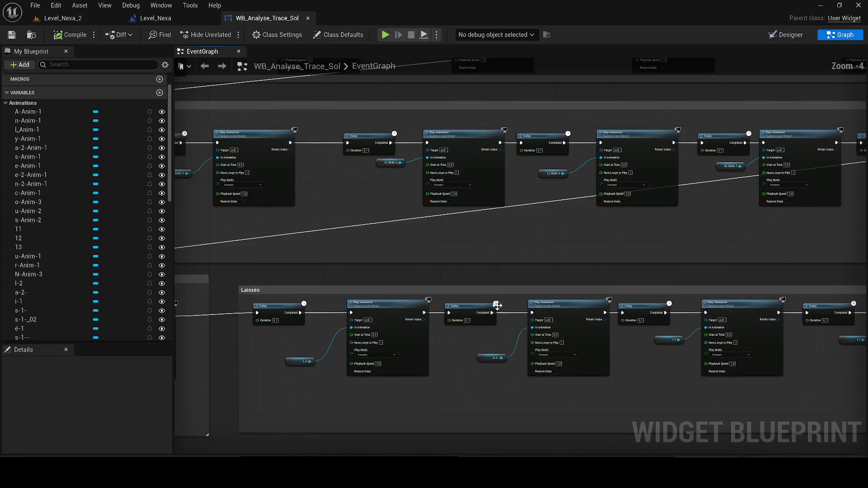
scroll(304, 277, down, 6)
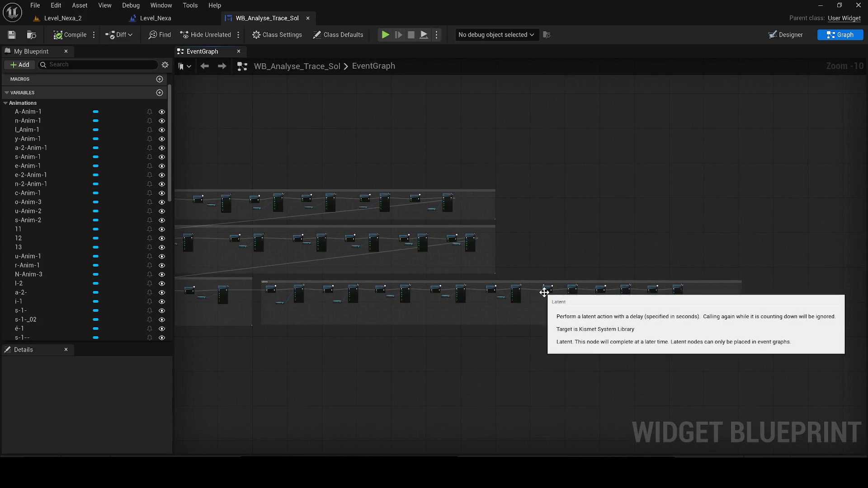
click(789, 35)
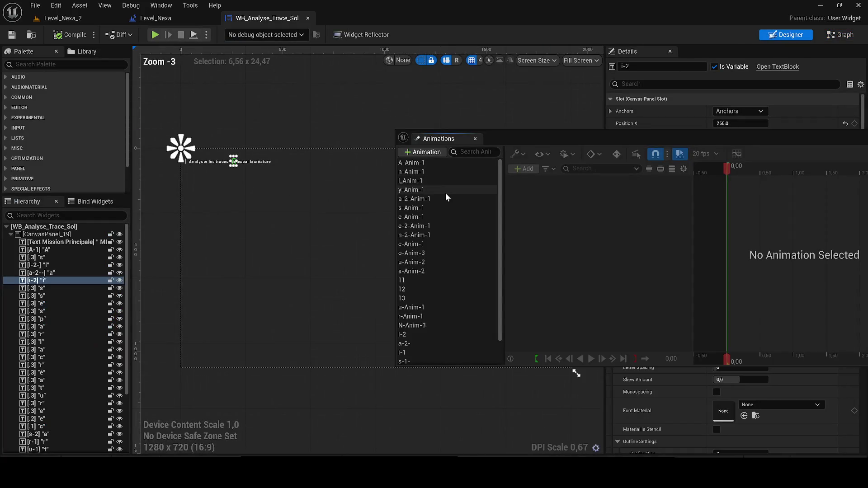
- Duplicate the s-1-- animation as p-1 and bind its letter track to the p of par
scroll(289, 190, up, 10)
scroll(298, 195, up, 6)
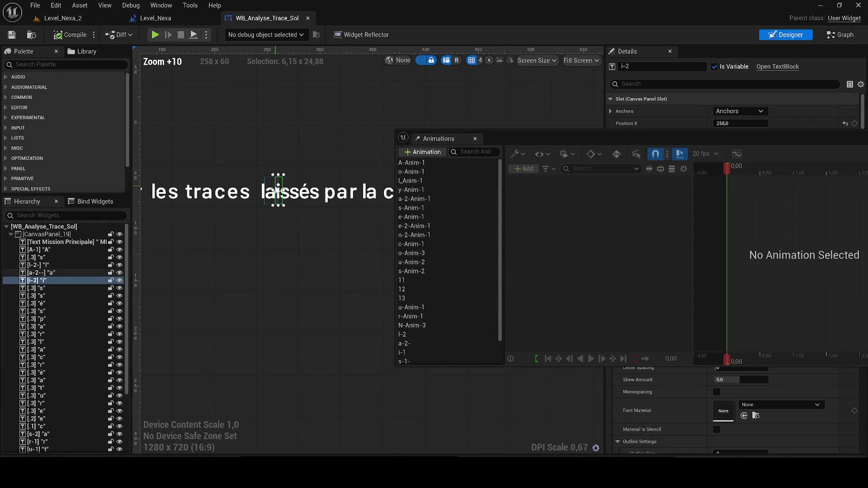
mouse_move(297, 200)
mouse_down()
mouse_move(195, 258)
mouse_move(206, 241)
mouse_up()
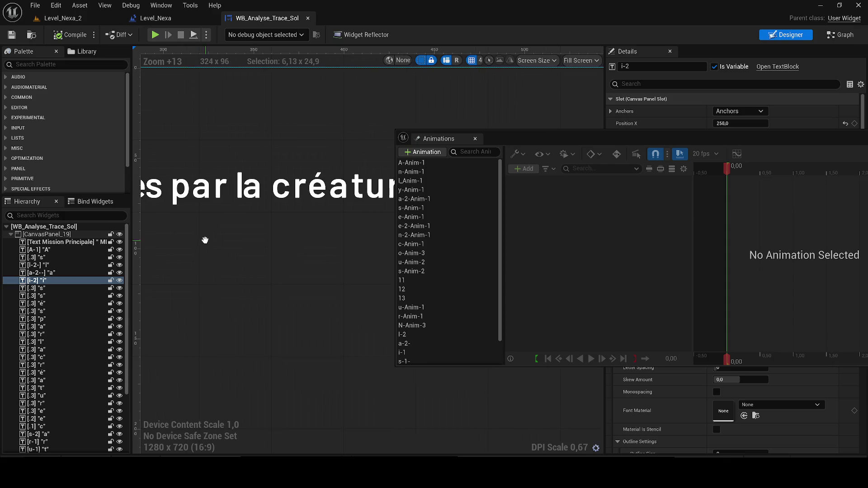
click(180, 186)
scroll(425, 294, down, 1)
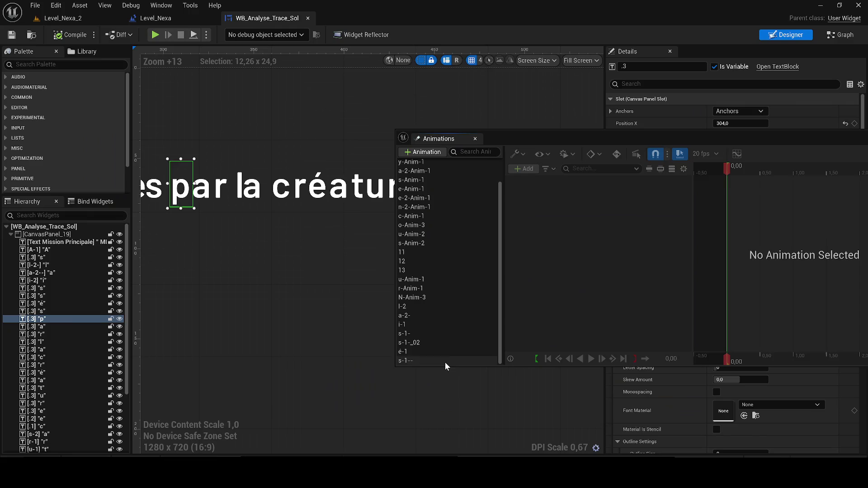
click(448, 360)
key(ctrl+d)
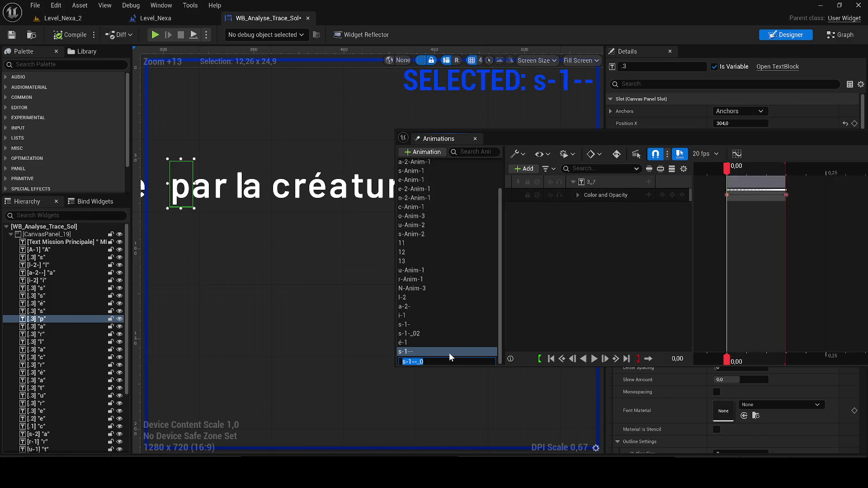
text(p-1)
key(Return)
click(417, 361)
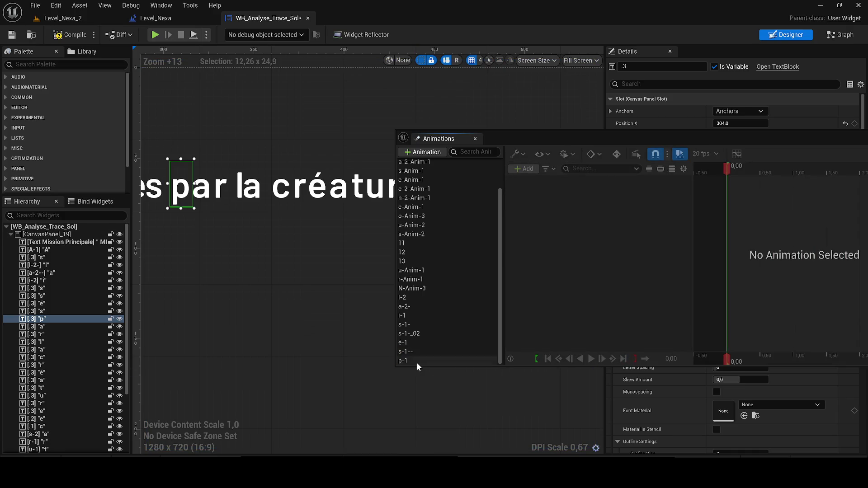
right_click(598, 185)
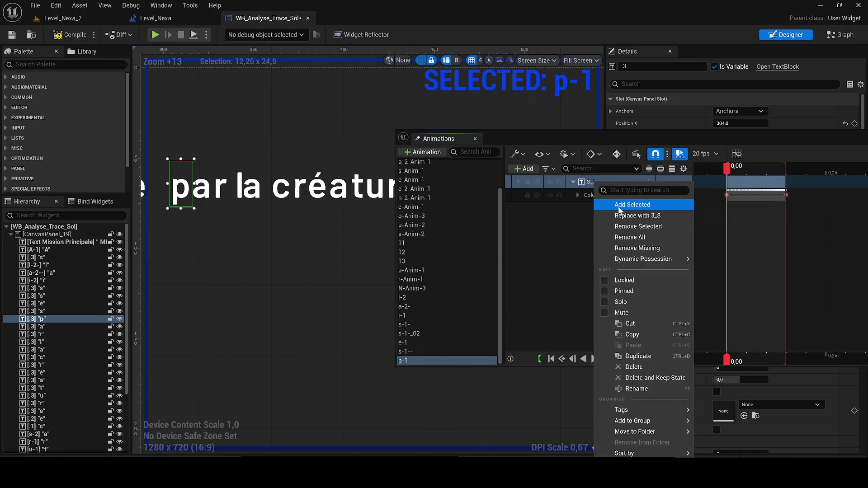
click(637, 215)
key(space)
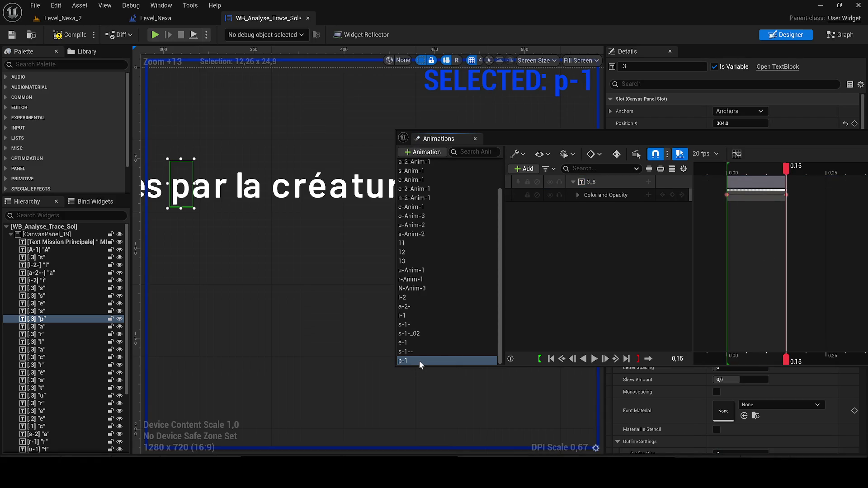
- Duplicate p-1 as a-1- and rebind its letter track to the a of par
key(ctrl+w)
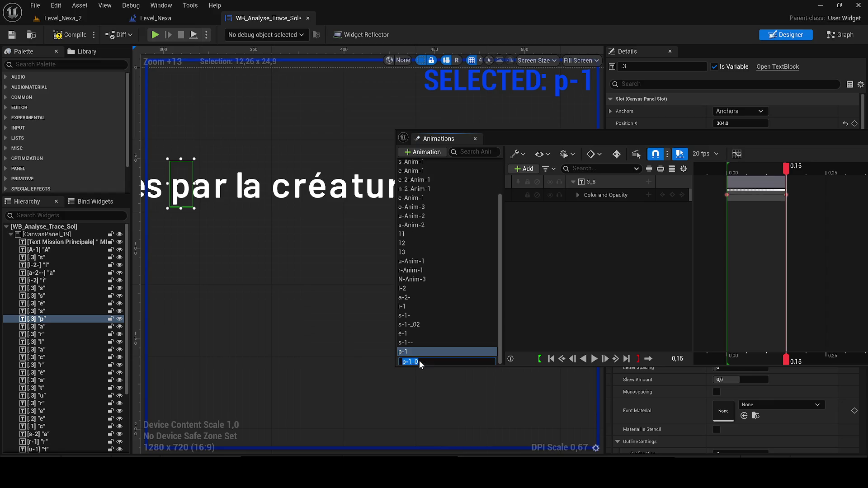
text(a-1)
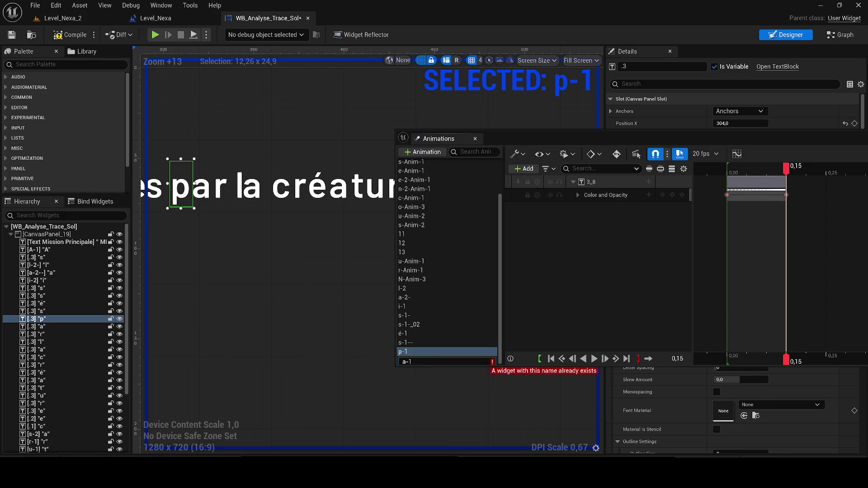
text(-)
key(Return)
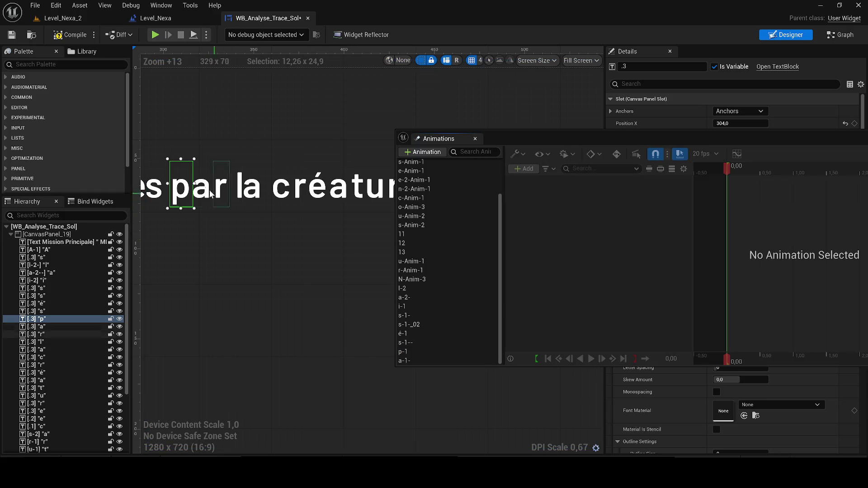
click(40, 327)
click(415, 360)
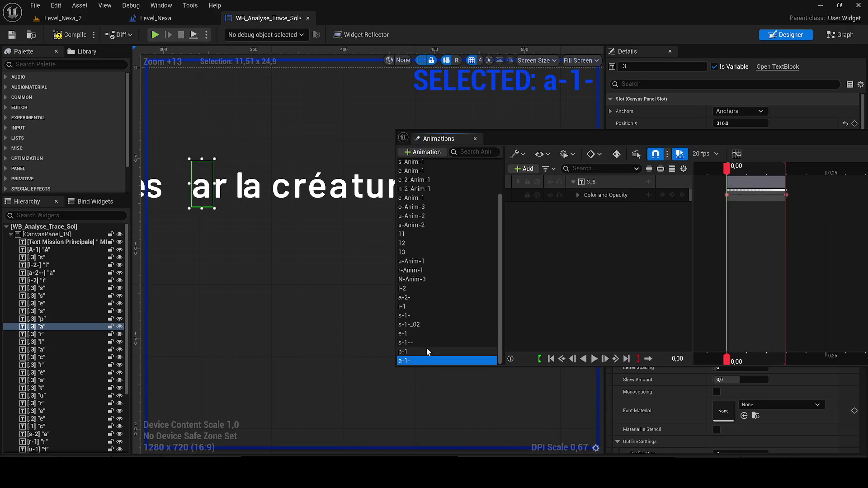
right_click(618, 182)
click(667, 215)
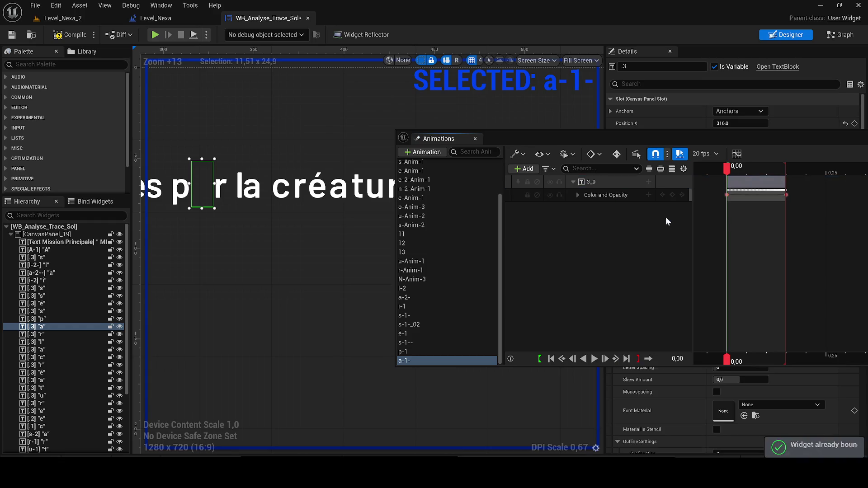
key(space)
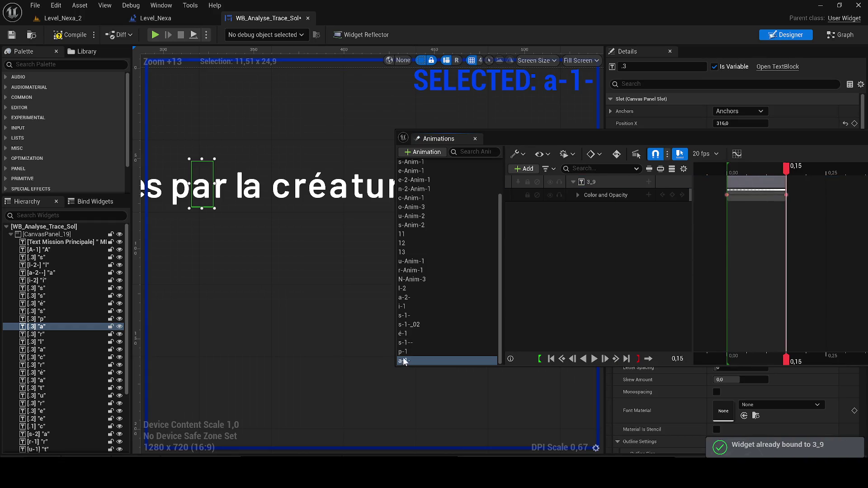
- Duplicate a-1- as r-1--- and rebind its letter track to the r of par (3_10)
key(ctrl+d)
text(r-11)
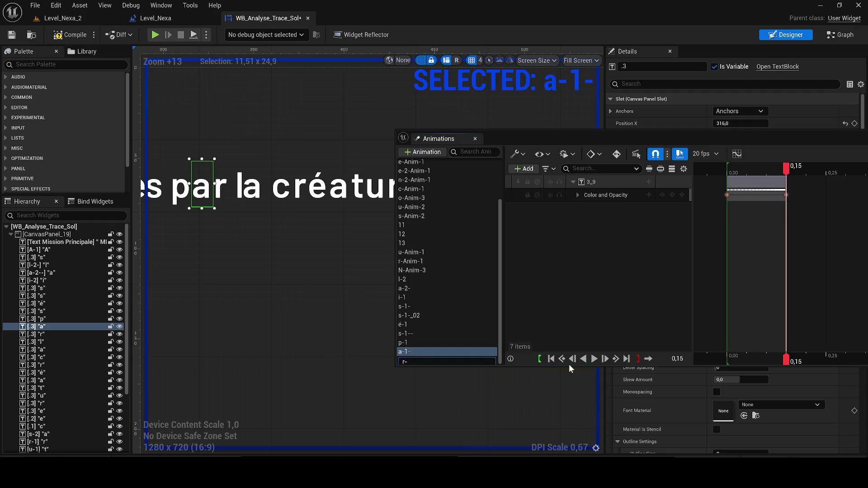
key(BackSpace)
text(---)
key(Return)
click(221, 185)
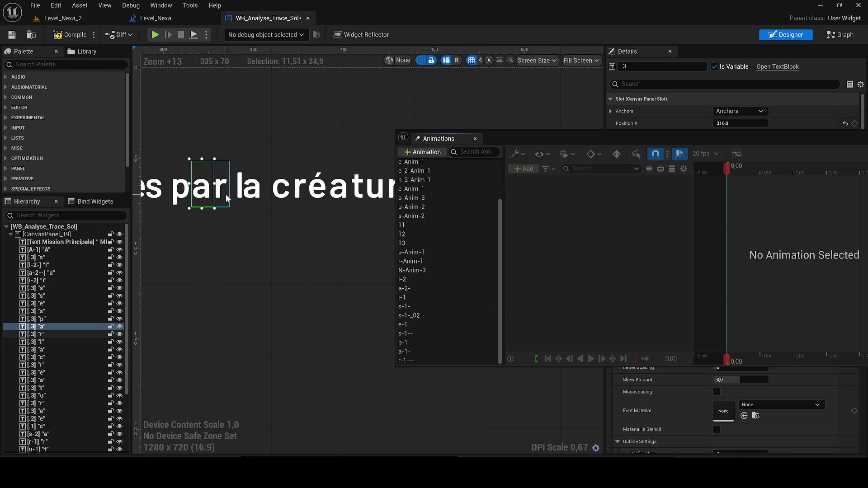
click(406, 360)
right_click(595, 181)
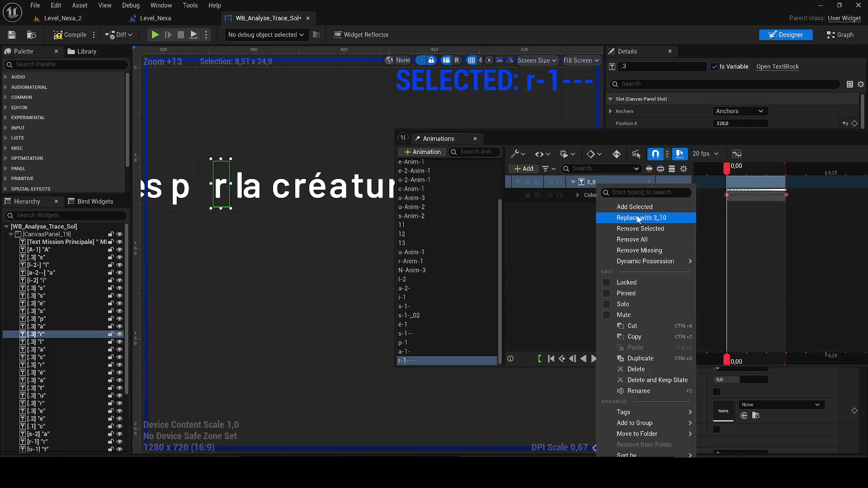
click(633, 217)
key(space)
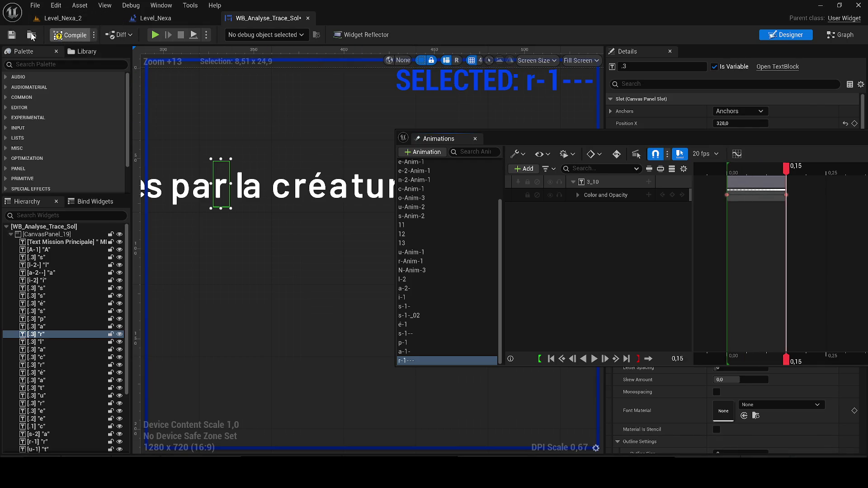
- Save the widget blueprint and select the letter l of la
click(11, 35)
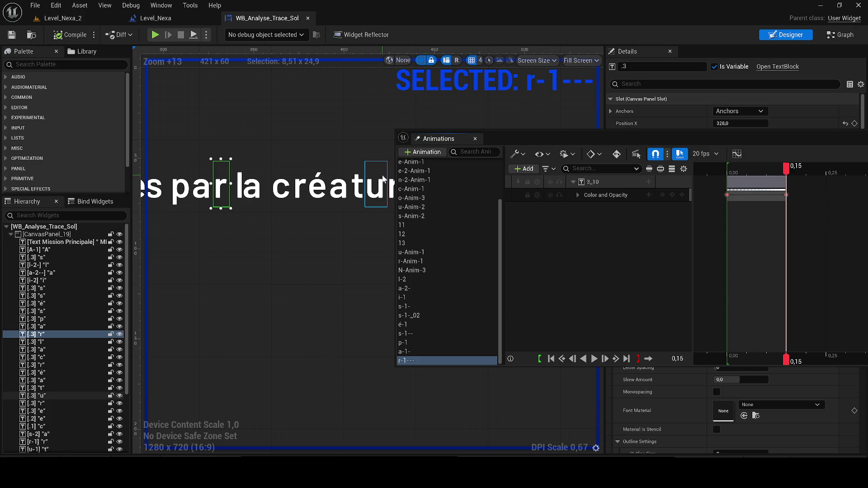
click(232, 193)
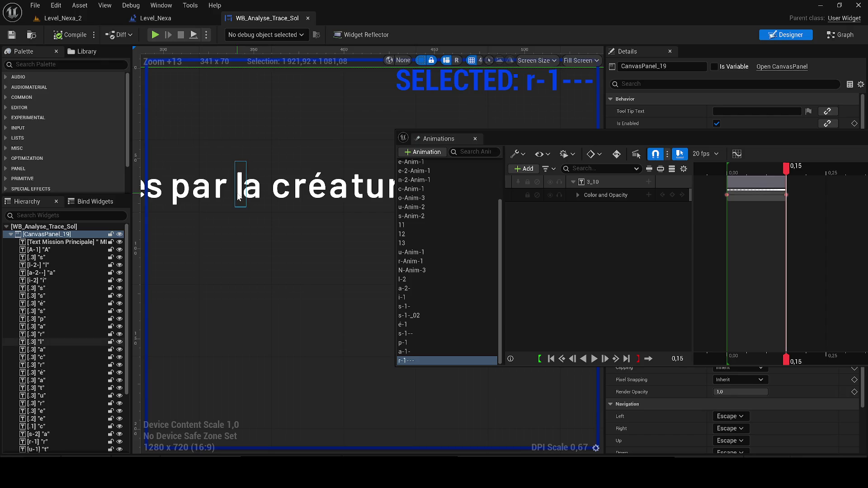
click(238, 194)
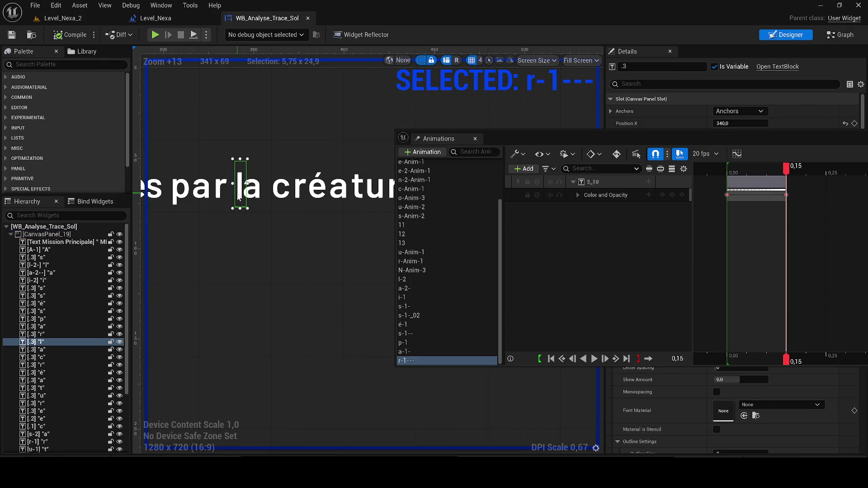
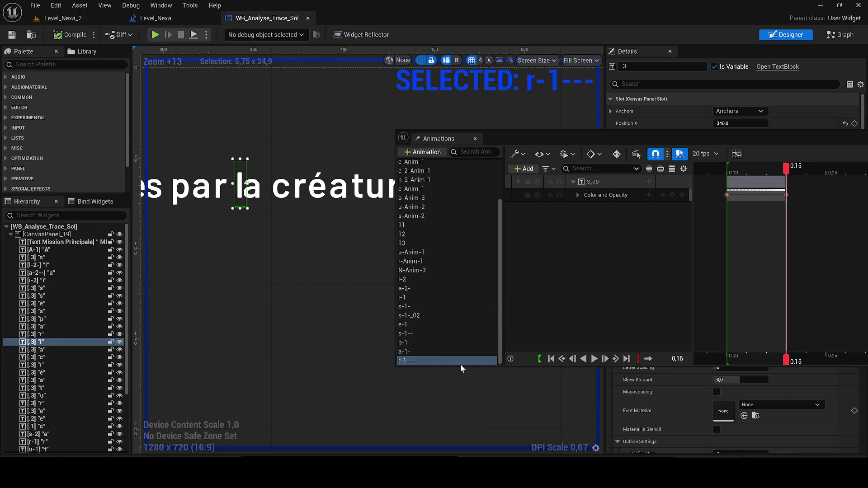
- Create a widget animation named 'la' and bind its track to the letter l
key(ctrl+d)
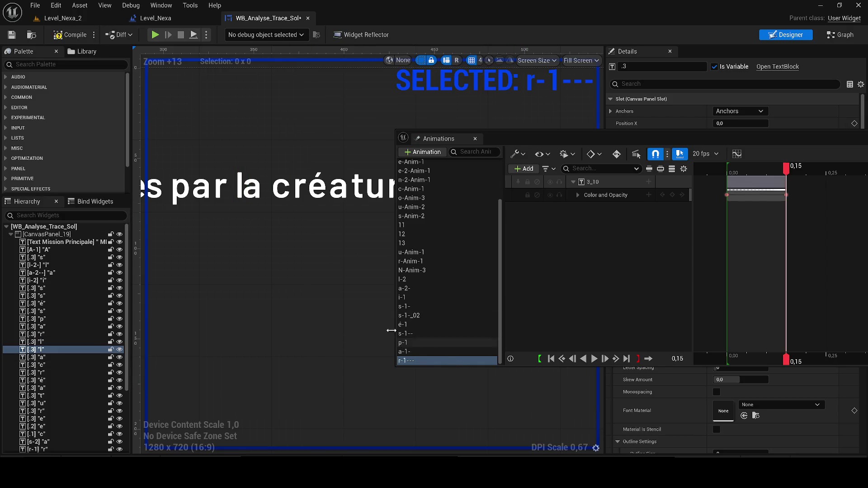
click(422, 360)
key(ctrl+d)
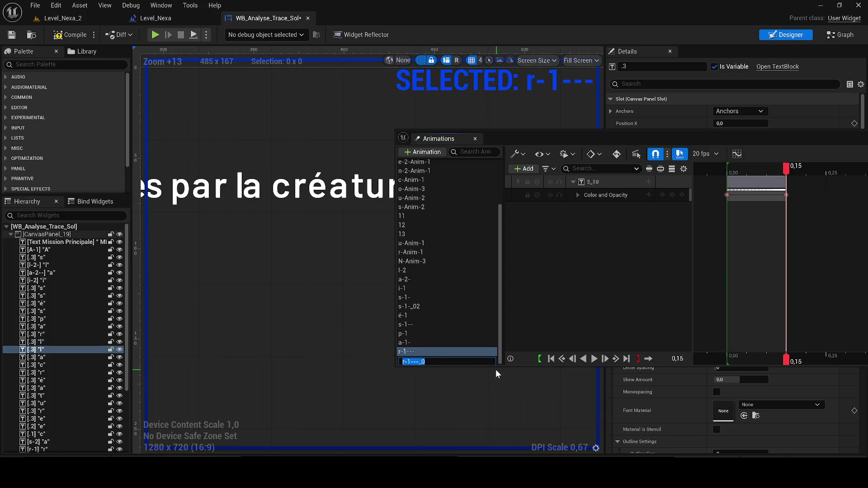
text(la)
click(494, 369)
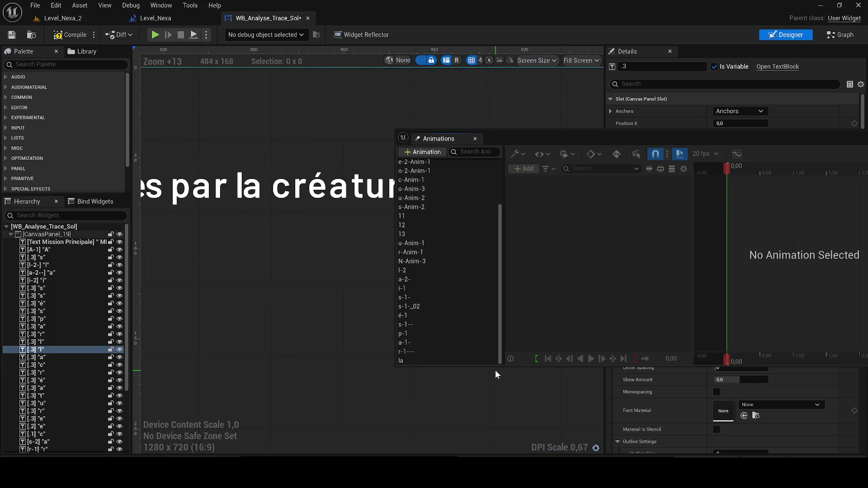
click(244, 185)
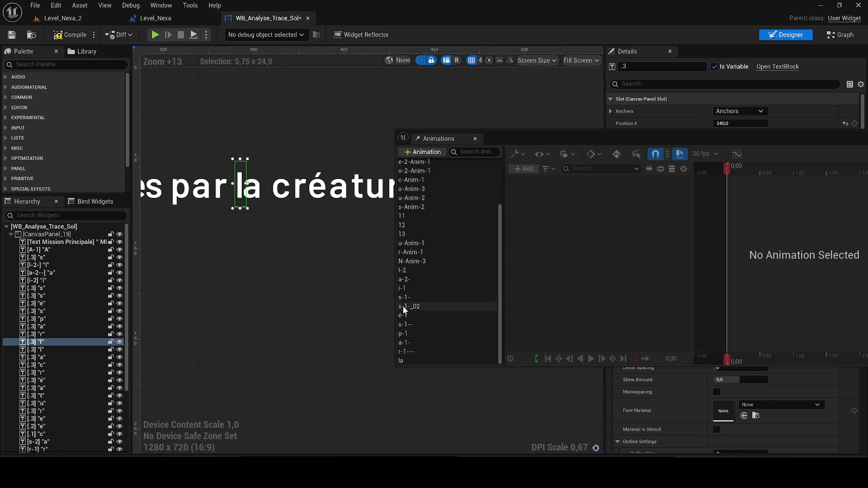
click(411, 360)
right_click(599, 184)
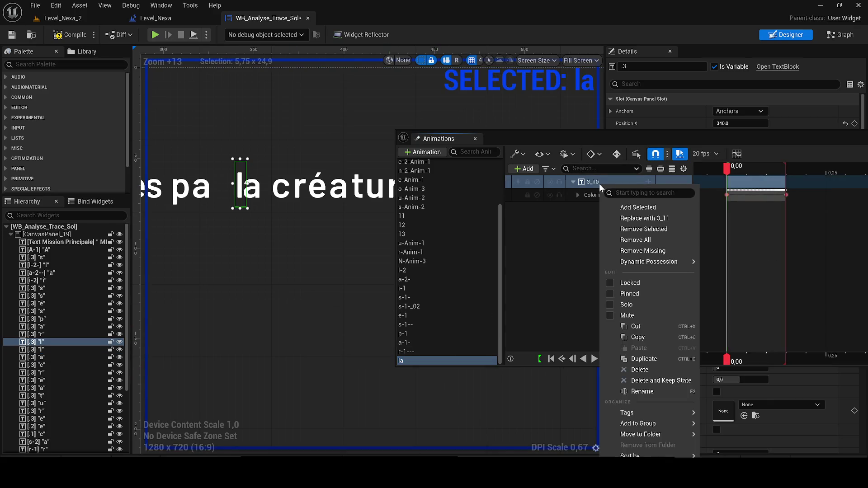
click(650, 219)
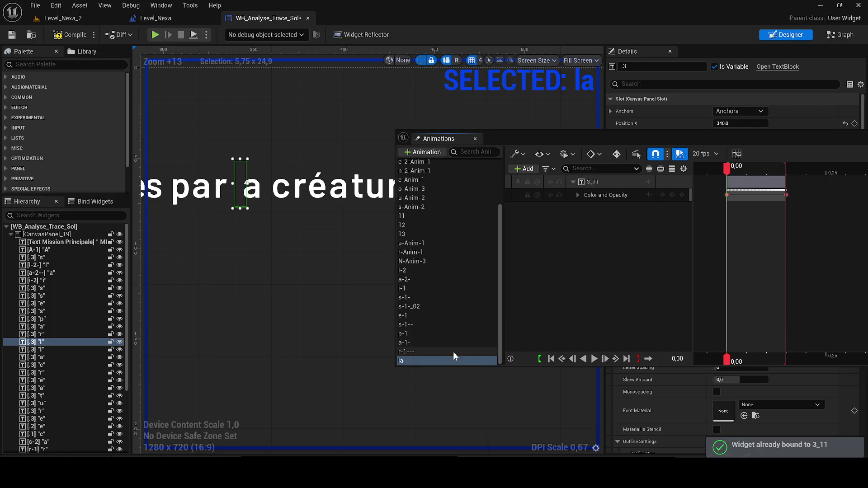
- Duplicate 'la' as 'la-2', rebind its track to the letter a, and preview it
right_click(444, 360)
click(410, 357)
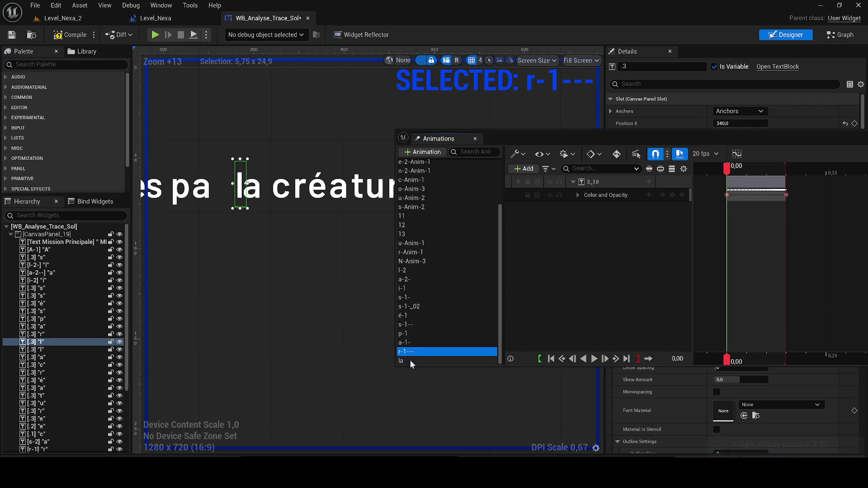
key(ctrl+d)
text(la-2)
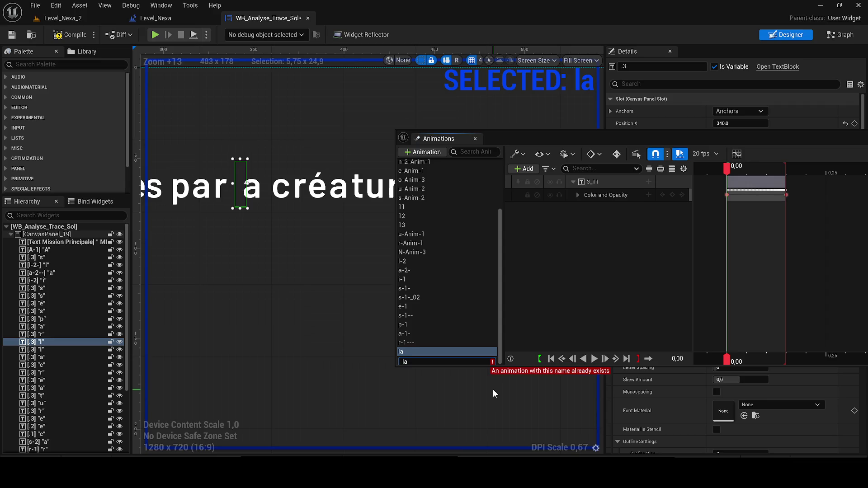
key(Return)
click(258, 199)
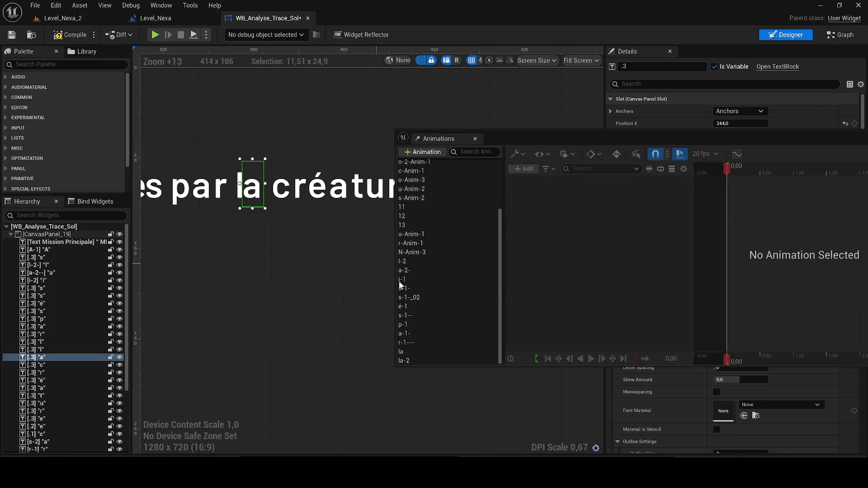
click(407, 361)
right_click(607, 181)
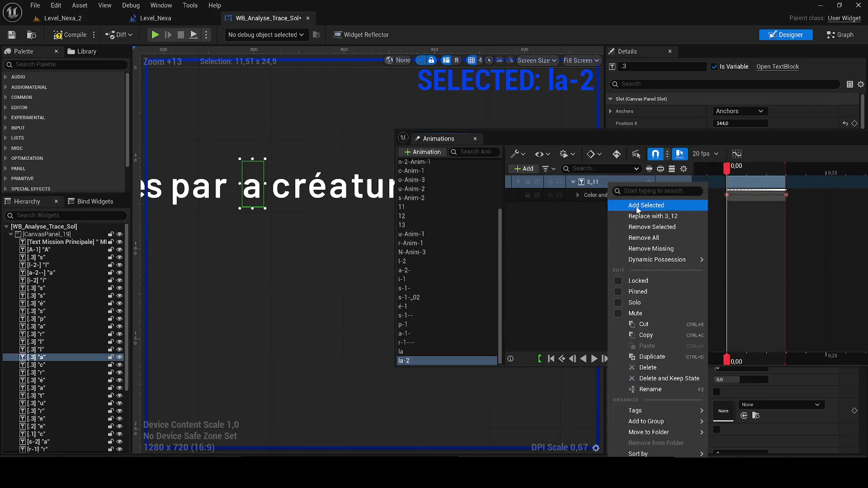
click(641, 214)
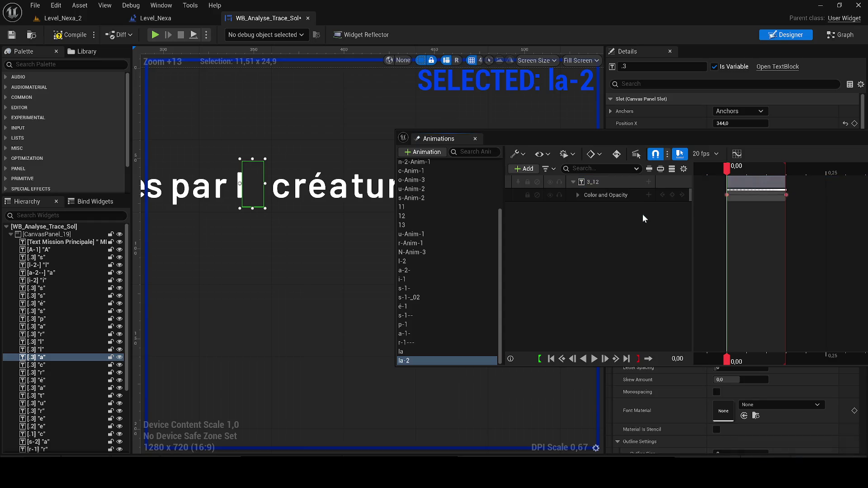
scroll(298, 158, down, 3)
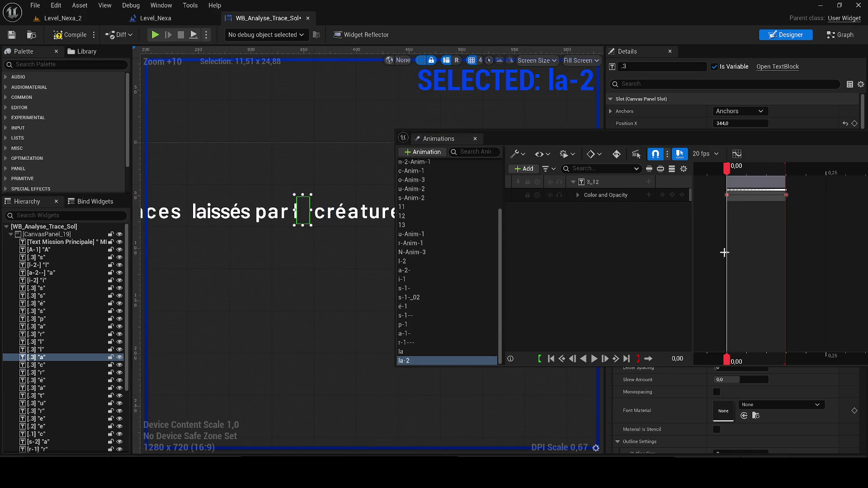
key(space)
- Switch to the widget's event graph and bring the end of the node chain into view
click(837, 35)
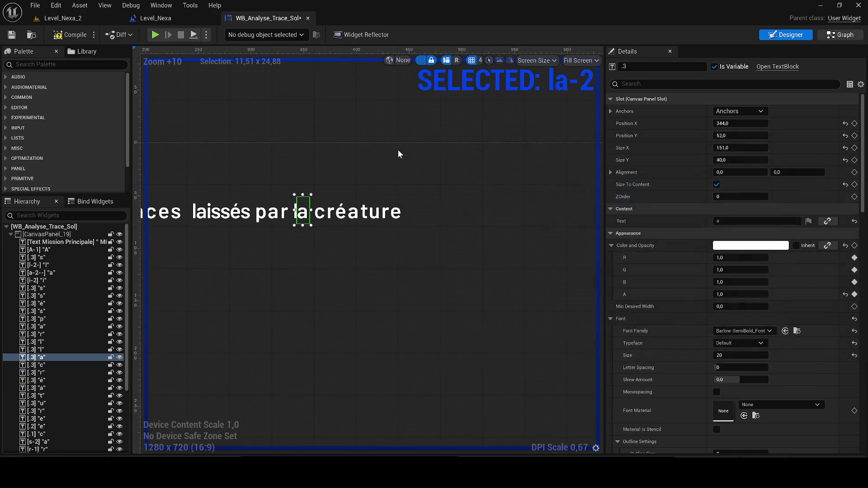
drag(620, 272, 318, 230)
scroll(319, 231, up, 5)
- Copy the last Delay and Play Animation pair and wire the copy after the chain
mouse_move(481, 330)
mouse_down()
mouse_move(270, 281)
mouse_move(219, 254)
mouse_up()
key(ctrl+c)
key(ctrl+v)
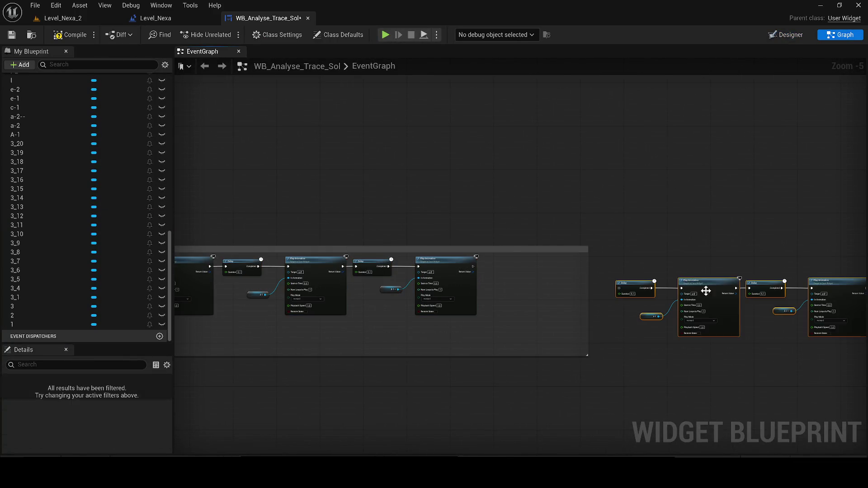
drag(707, 291, 536, 297)
mouse_move(302, 273)
mouse_down()
mouse_move(462, 286)
mouse_move(447, 293)
mouse_move(451, 270)
mouse_move(441, 269)
mouse_up()
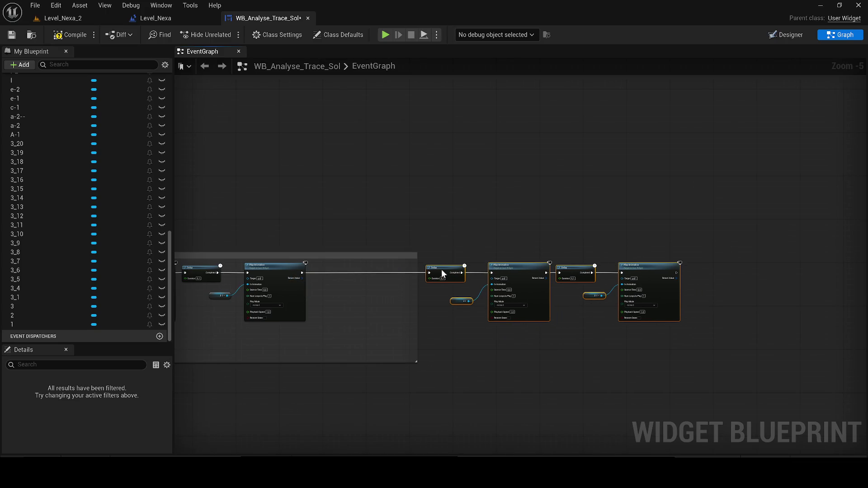
scroll(314, 285, up, 4)
scroll(50, 190, up, 15)
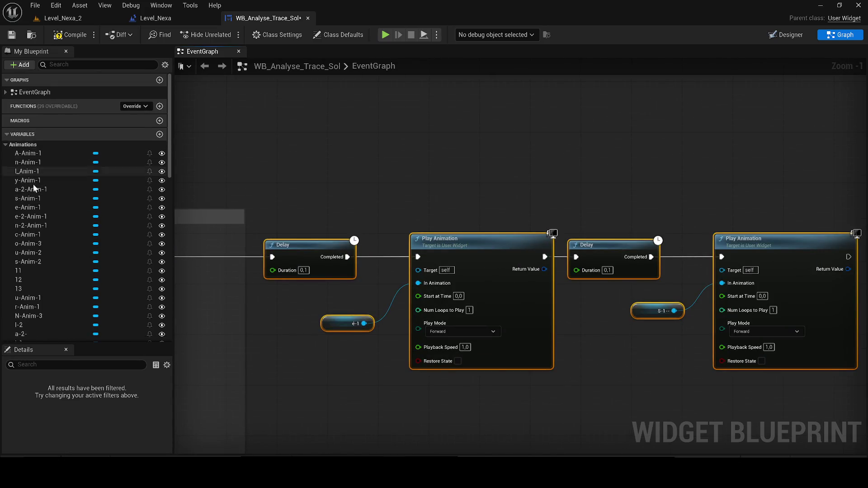
scroll(89, 301, down, 15)
scroll(64, 296, down, 8)
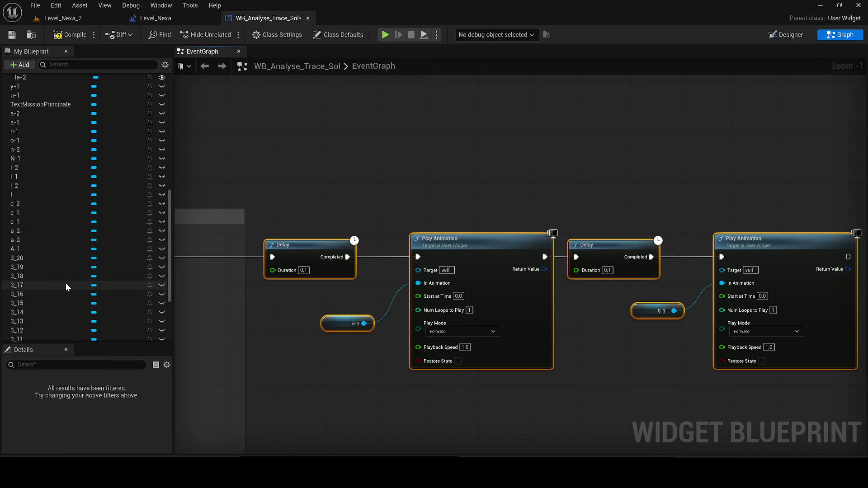
scroll(85, 265, up, 4)
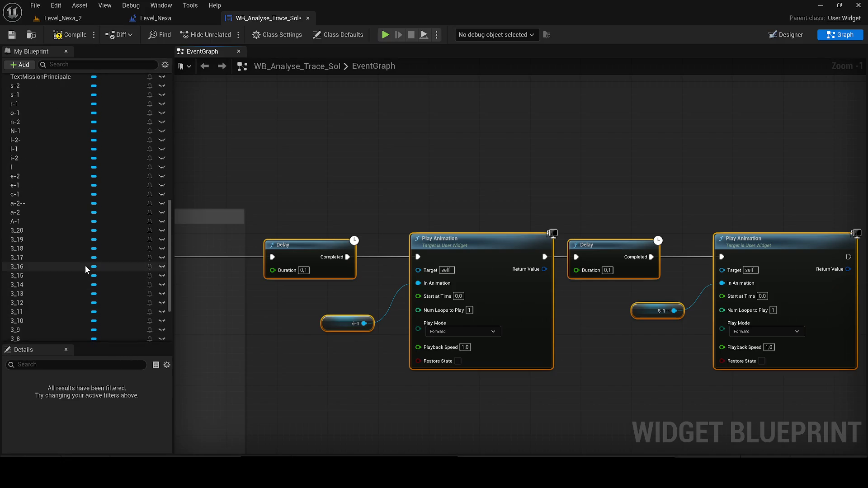
scroll(43, 149, up, 3)
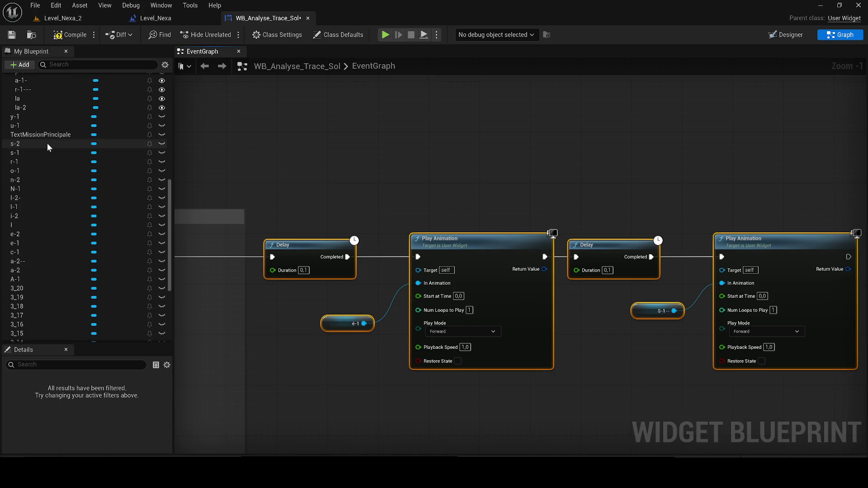
- Feed the la and la-2 animation variables into the new Play Animation nodes and compile
click(59, 64)
text(la)
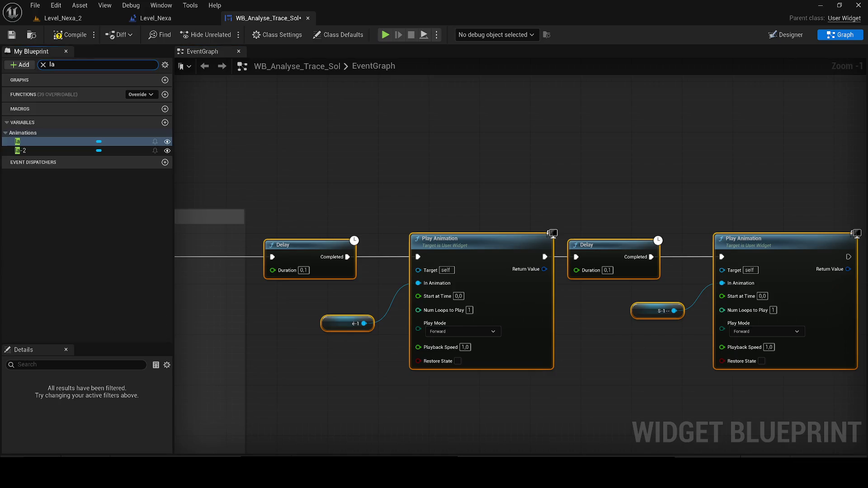
mouse_move(55, 142)
mouse_down()
mouse_move(318, 300)
mouse_move(333, 325)
mouse_up()
mouse_move(32, 150)
mouse_down()
mouse_move(336, 174)
mouse_move(667, 292)
mouse_move(649, 308)
mouse_up()
click(69, 35)
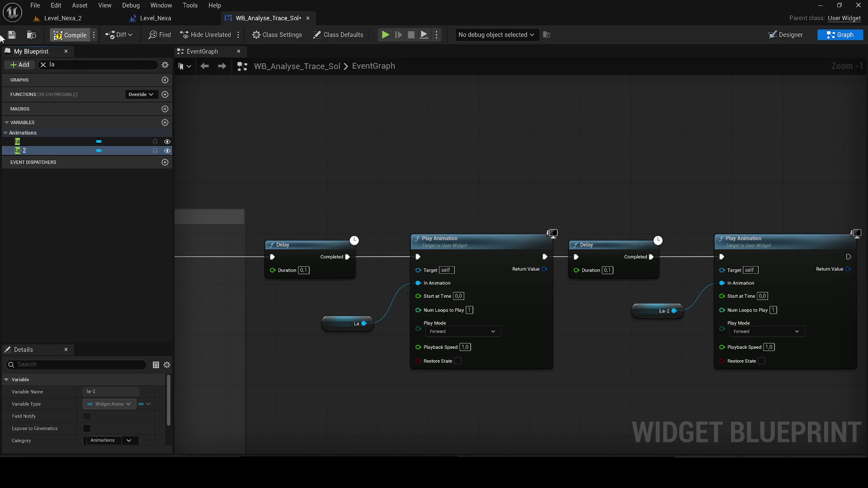
scroll(549, 351, down, 11)
- Wrap the new la nodes in a comment titled 'LA', resize it, then compile and save
mouse_move(549, 351)
mouse_down()
mouse_move(696, 320)
mouse_move(459, 193)
mouse_move(430, 310)
mouse_up()
scroll(488, 314, up, 5)
drag(510, 332, 312, 240)
text(c)
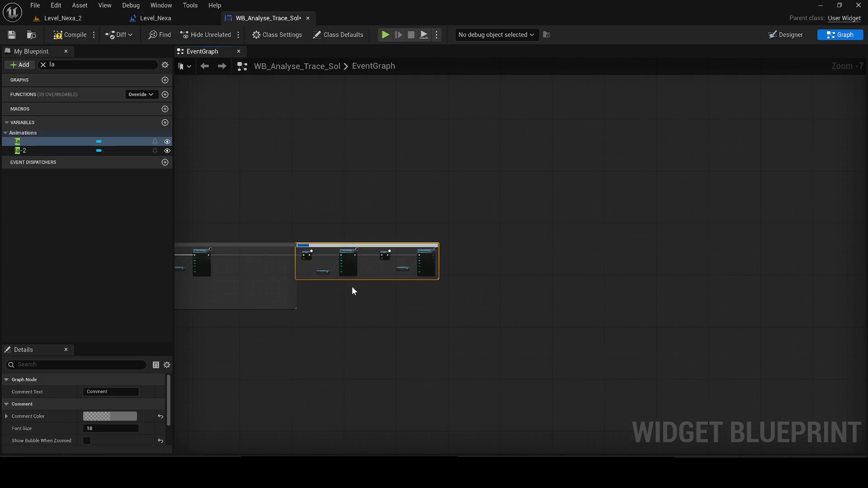
text(LA)
key(Return)
scroll(354, 294, up, 3)
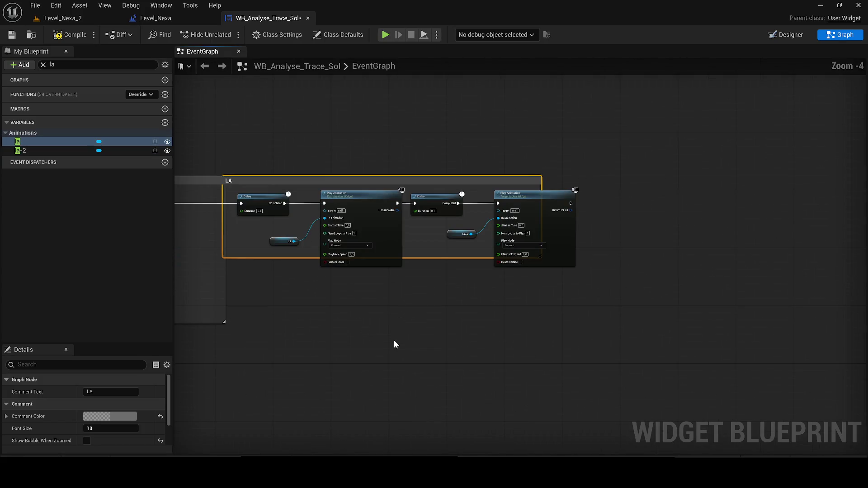
click(616, 286)
drag(460, 258, 465, 282)
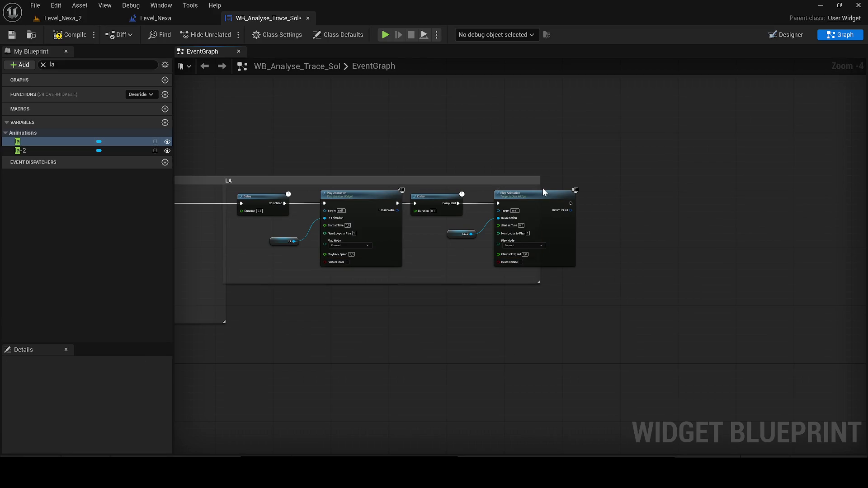
drag(541, 181, 588, 182)
drag(329, 181, 370, 185)
click(70, 34)
key(ctrl+s)
- Paste a copy of the LA comment block and stretch it wider
mouse_move(683, 337)
mouse_down()
mouse_move(400, 183)
mouse_move(259, 144)
mouse_up()
scroll(407, 317, down, 5)
scroll(493, 281, down, 3)
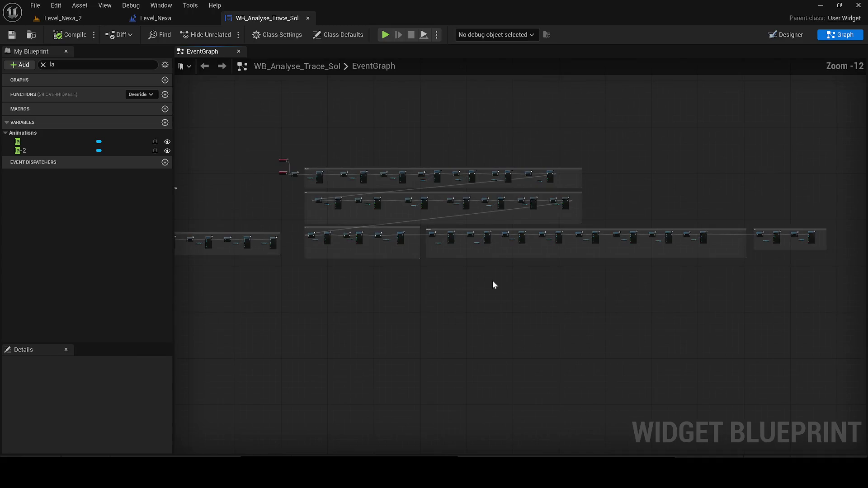
key(ctrl+v)
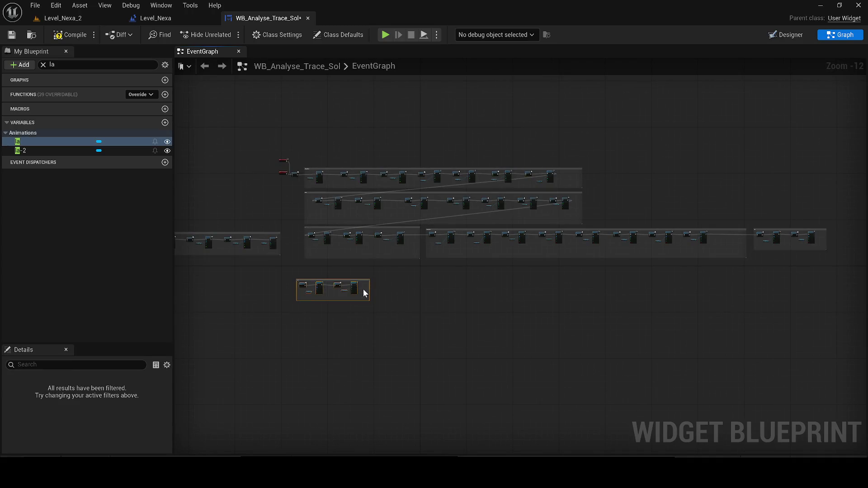
mouse_move(369, 291)
mouse_down()
mouse_move(863, 292)
mouse_move(841, 274)
mouse_up()
scroll(495, 297, up, 7)
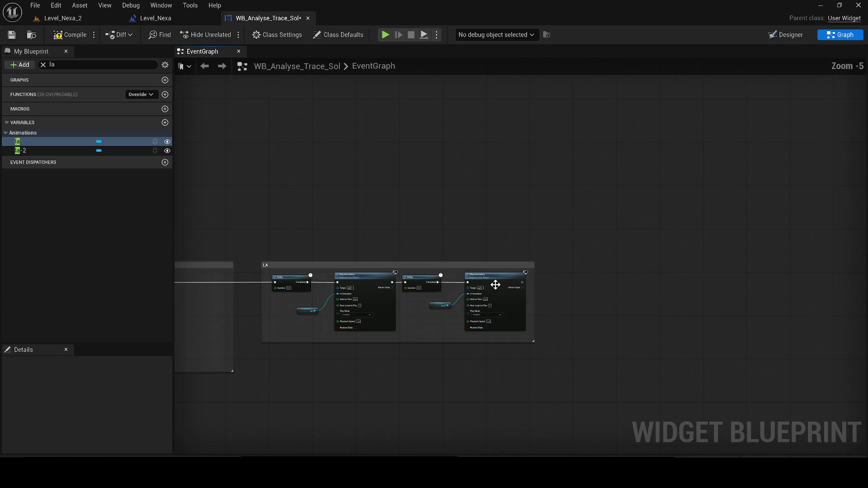
- Retitle the copied comment block 'CREATURE'
mouse_move(520, 281)
mouse_down()
mouse_move(509, 297)
mouse_move(217, 394)
mouse_move(592, 367)
mouse_move(486, 311)
mouse_move(85, 248)
mouse_move(455, 226)
mouse_move(480, 235)
mouse_up()
scroll(509, 297, down, 7)
scroll(592, 366, up, 1)
scroll(592, 367, up, 11)
click(499, 190)
double_click(499, 190)
text(CREATURE)
key(Return)
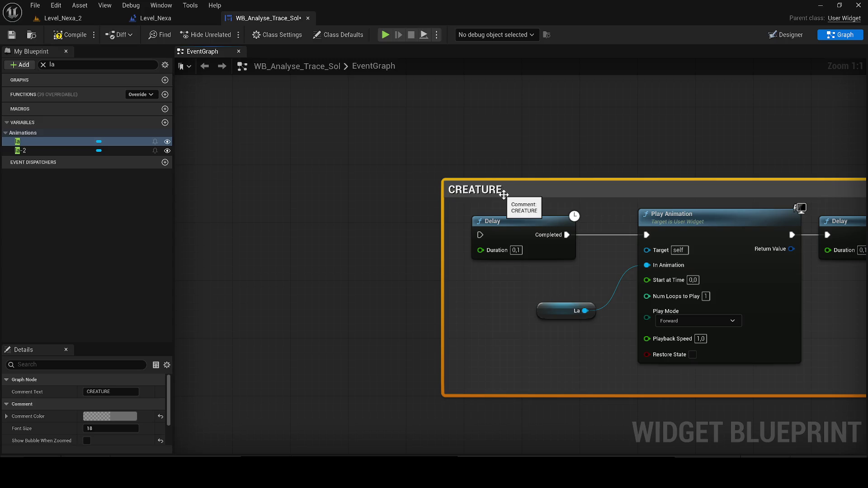
- Route the long wire through a reroute node placed beside the CREATURE group, then open Designer
scroll(678, 178, down, 7)
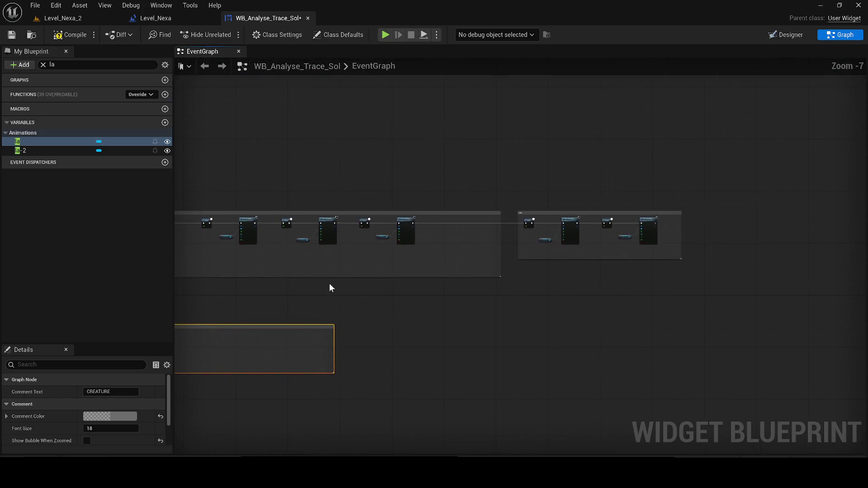
scroll(664, 230, up, 3)
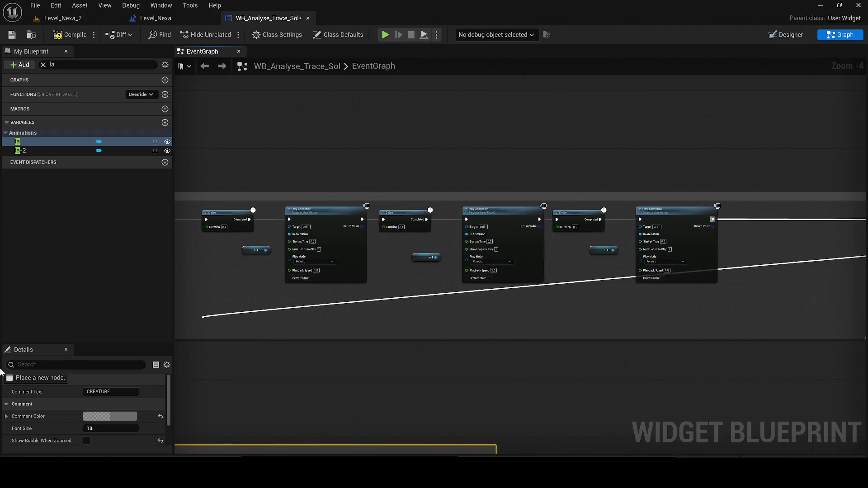
mouse_move(96, 431)
mouse_down()
mouse_move(178, 316)
mouse_move(633, 254)
mouse_move(349, 226)
mouse_move(343, 235)
mouse_up()
key(Escape)
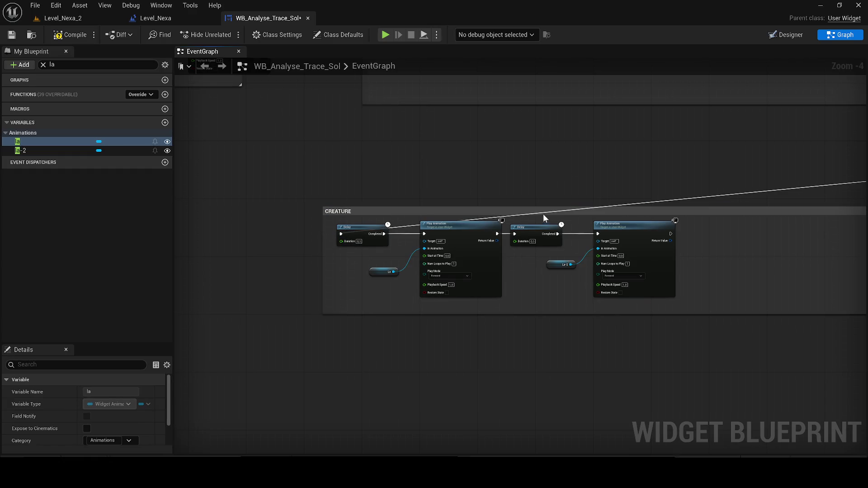
double_click(632, 202)
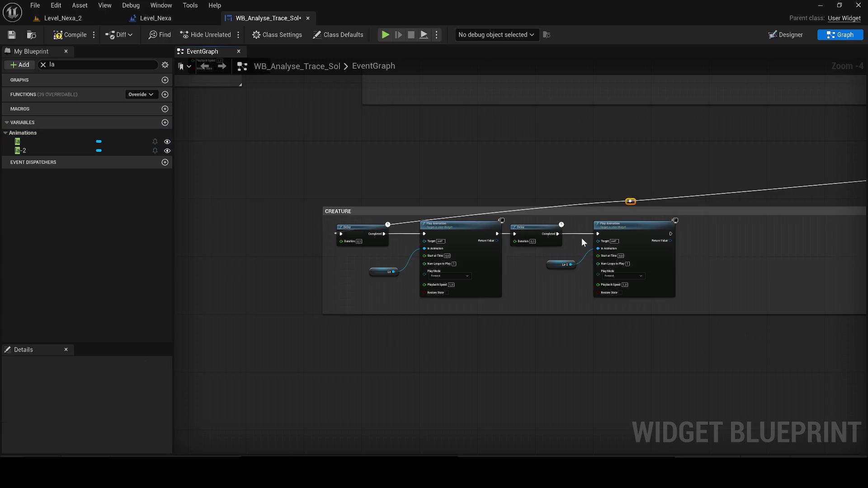
drag(587, 201, 301, 197)
click(520, 199)
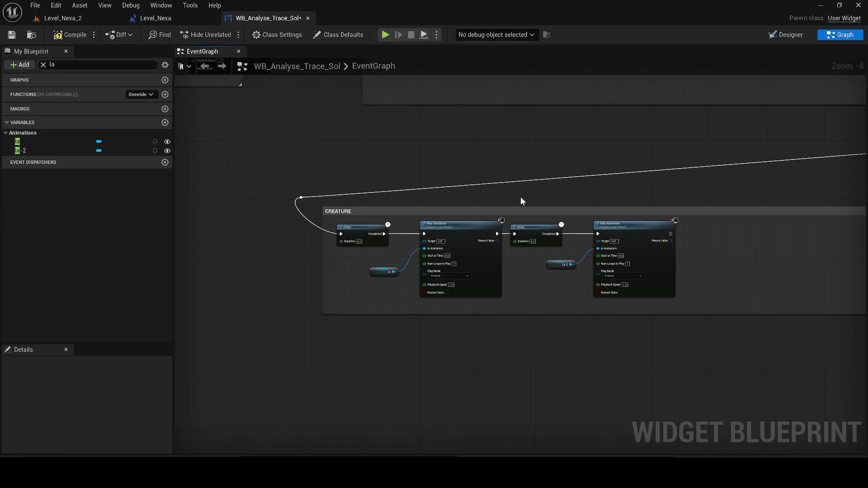
click(789, 35)
- Duplicate the la-2 animation as c--- and rebind its track to the letter c
scroll(252, 172, up, 11)
scroll(297, 261, up, 3)
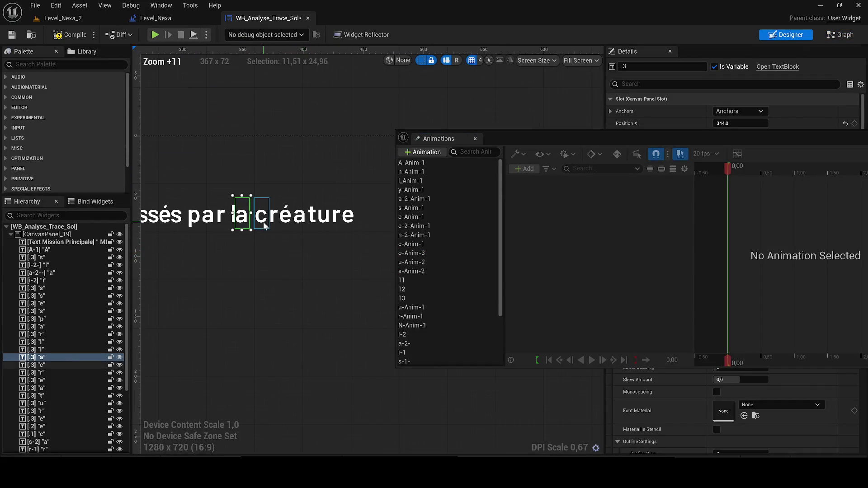
click(262, 215)
scroll(434, 348, down, 3)
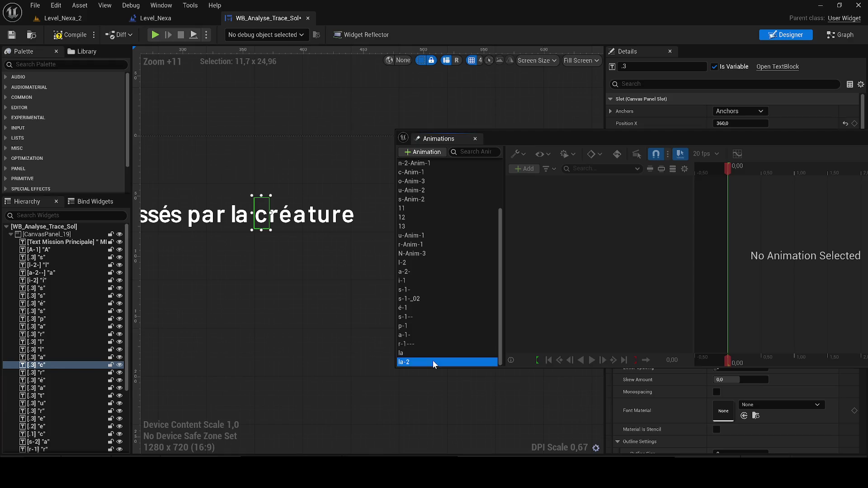
click(432, 360)
key(ctrl+d)
text(c)
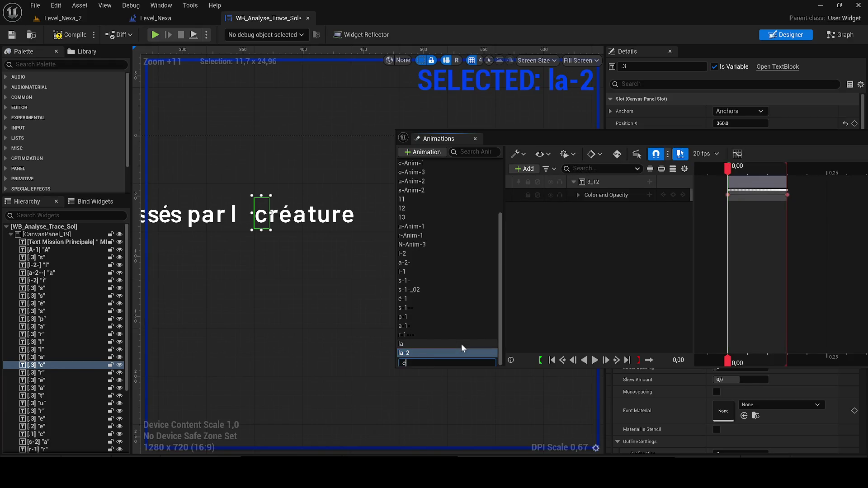
text(---)
key(Return)
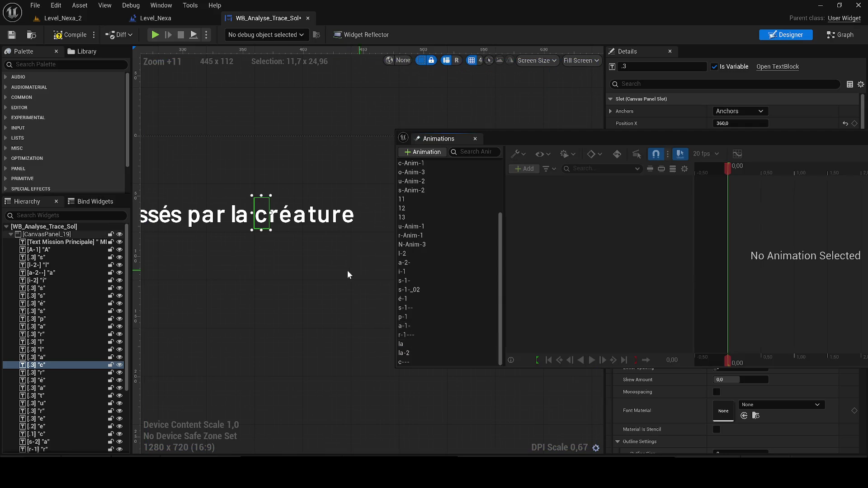
click(416, 360)
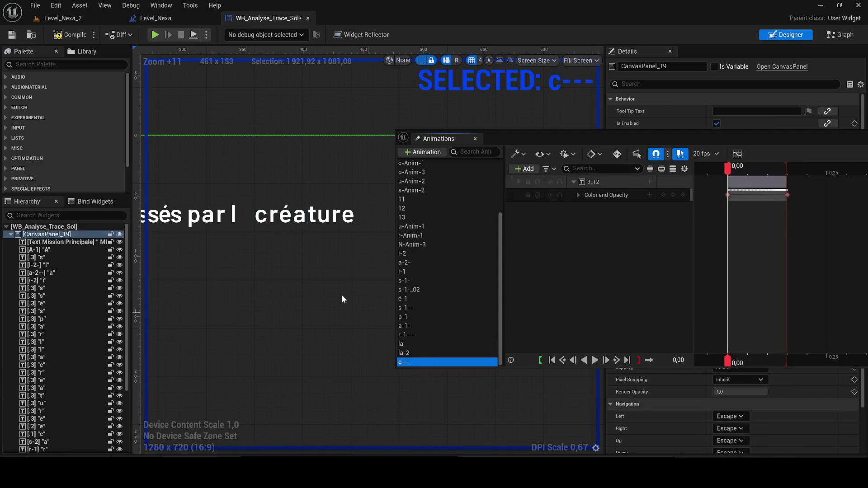
click(261, 213)
right_click(606, 181)
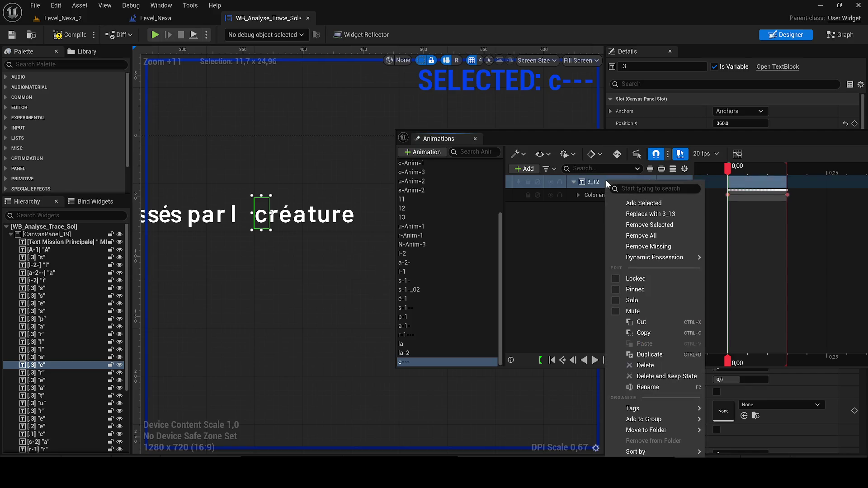
click(667, 215)
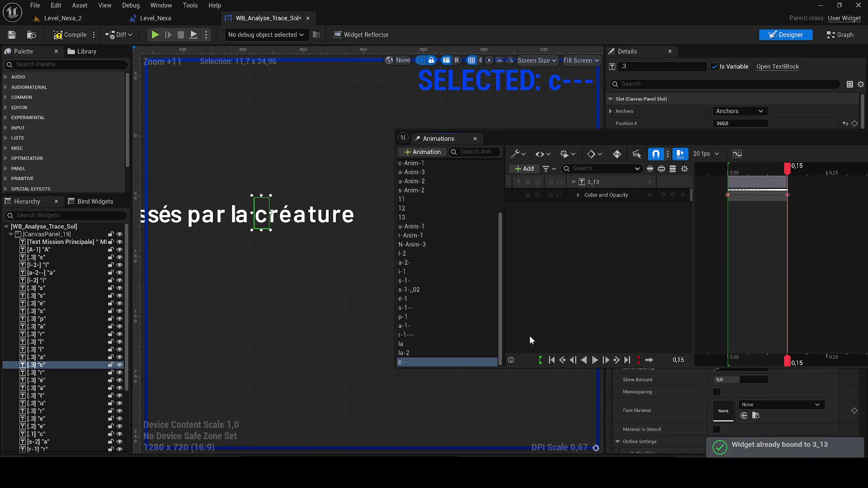
- Duplicate c--- as r--- and rebind its track to the letter r
key(ctrl+w)
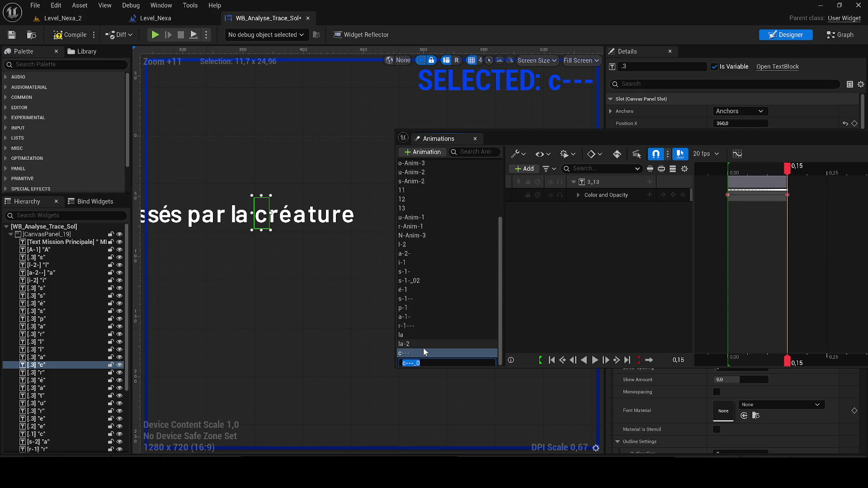
text(r---)
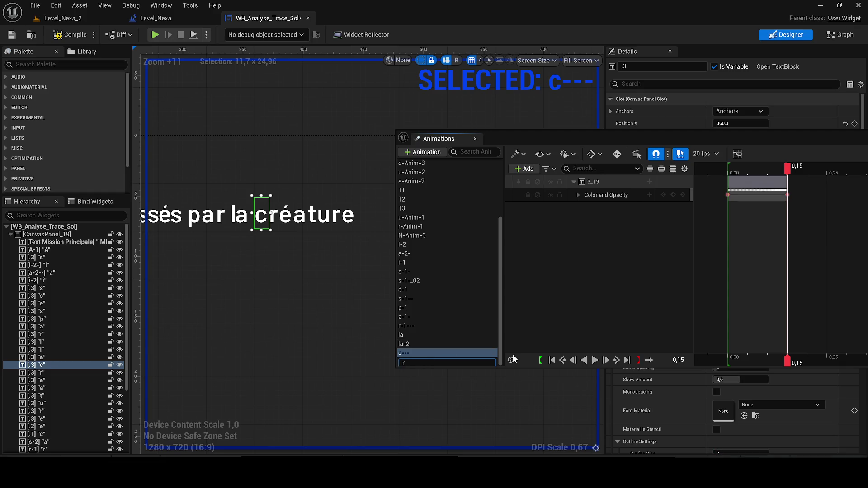
key(Return)
click(274, 214)
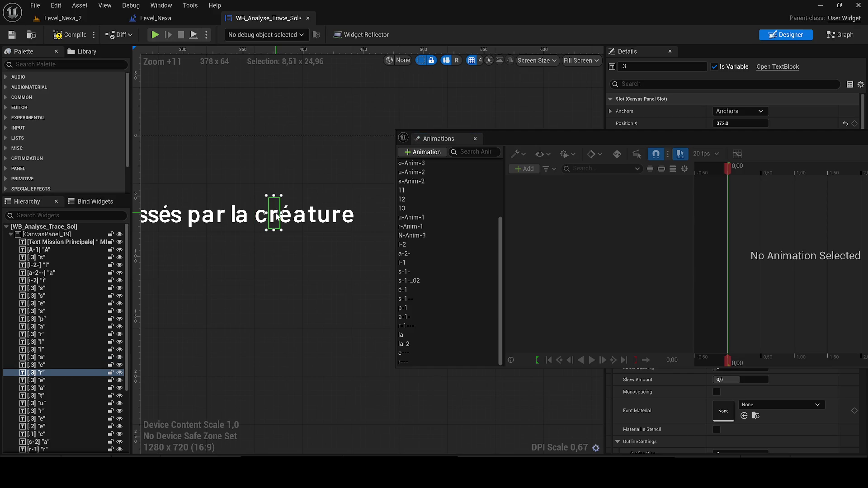
click(403, 361)
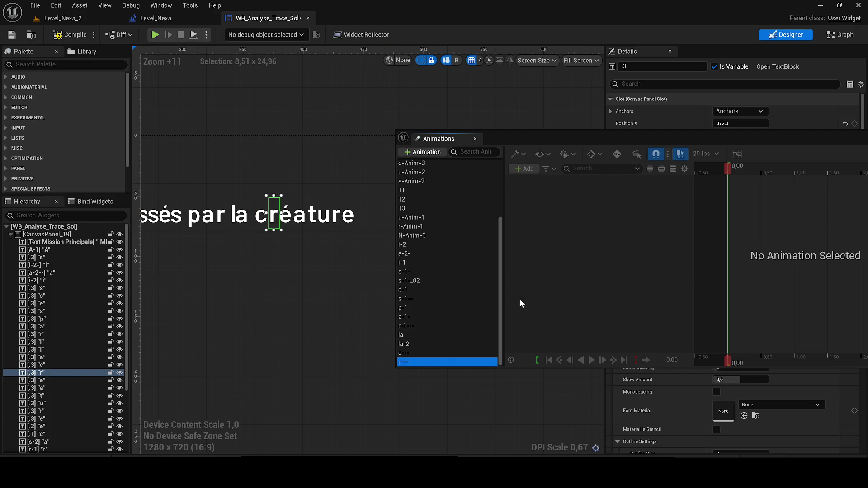
click(426, 354)
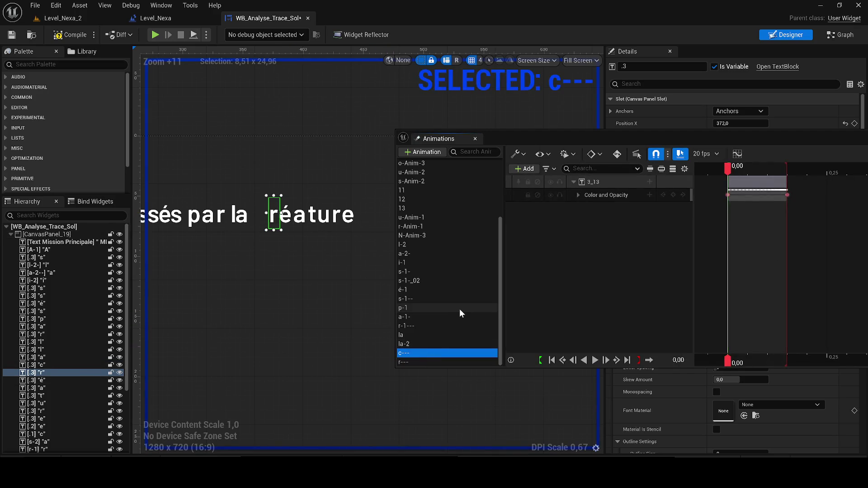
click(403, 361)
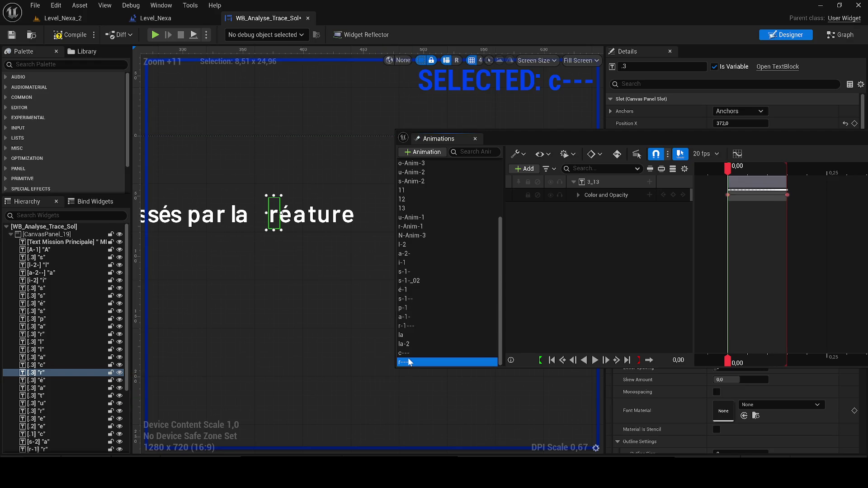
right_click(601, 180)
click(678, 202)
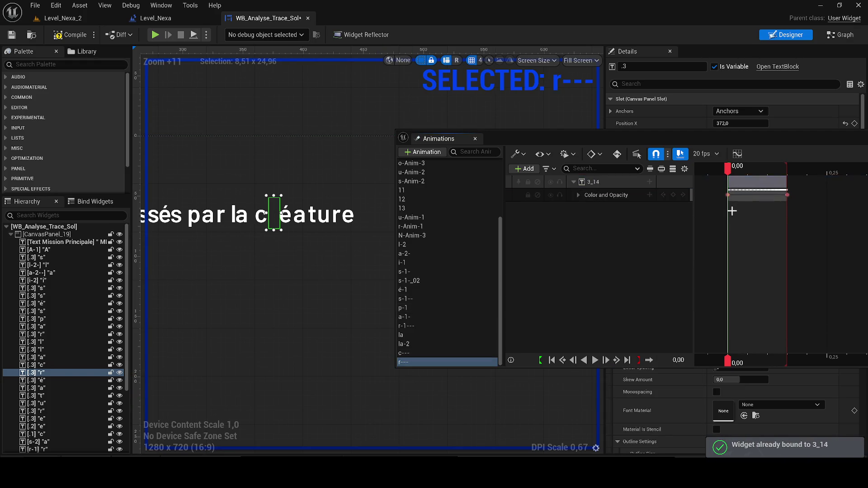
key(space)
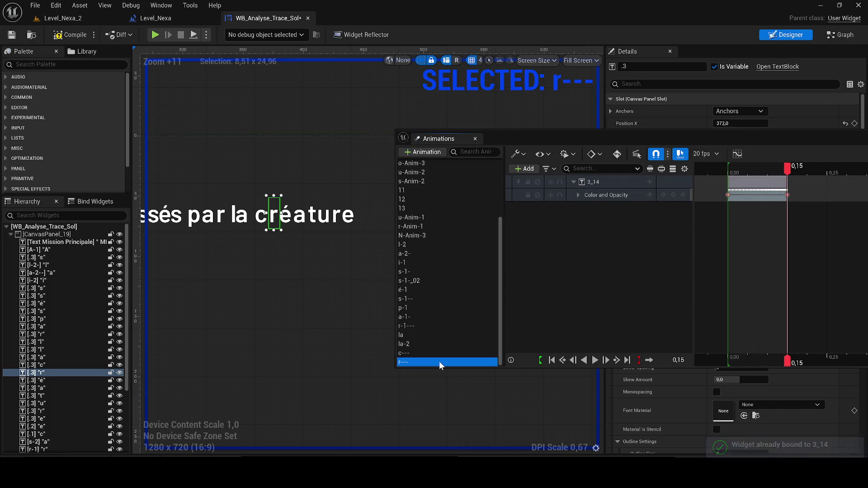
- Create the é--- animation from r--- and bind its track to the letter é
key(ctrl+d)
text(é-)
key(Return)
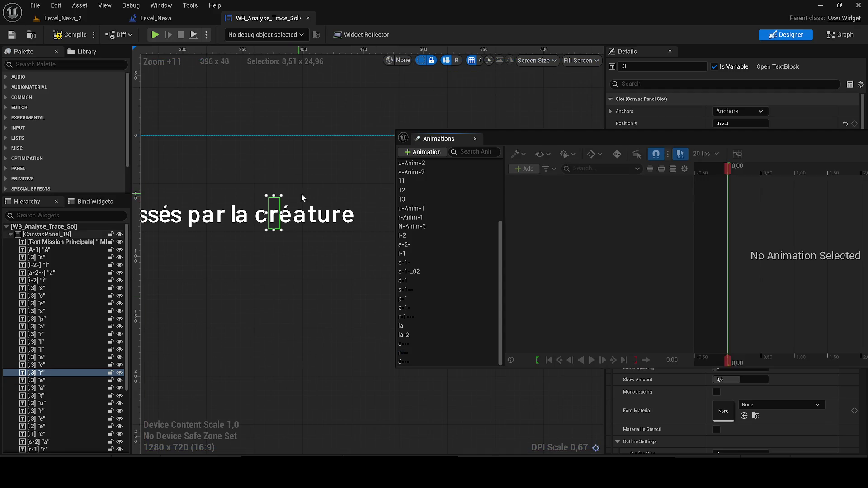
scroll(301, 193, up, 2)
click(273, 217)
click(409, 362)
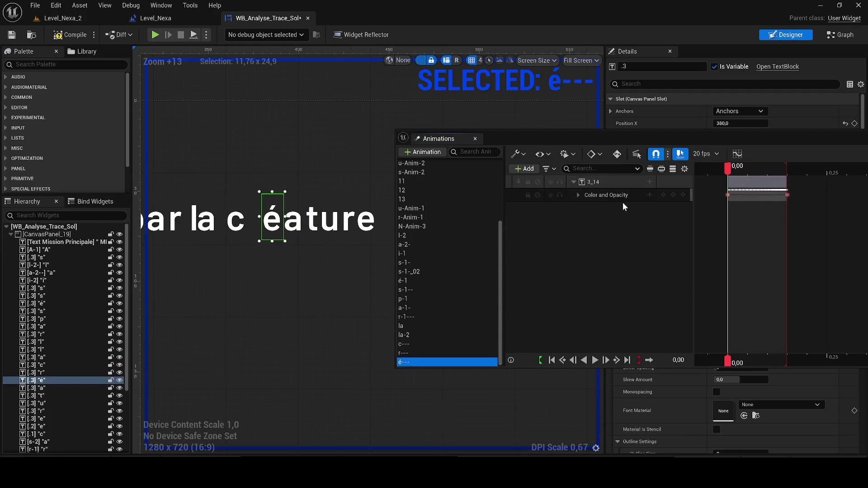
right_click(605, 180)
click(633, 213)
key(space)
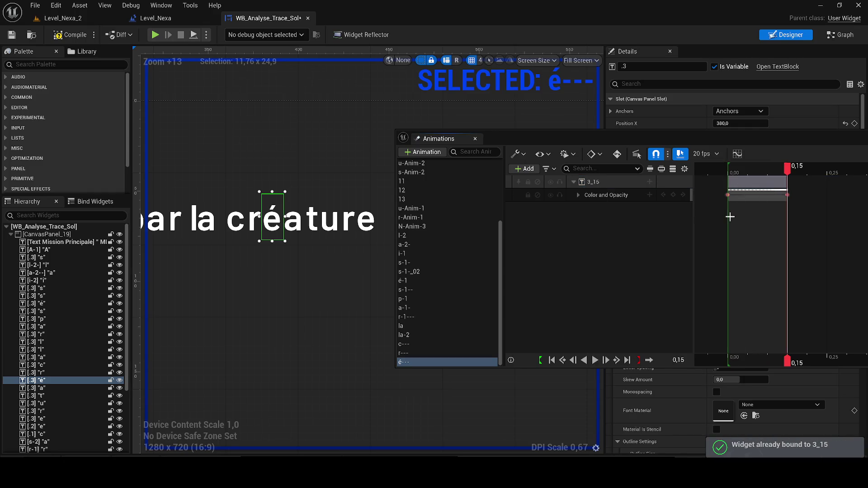
- Duplicate é--- as a--- and rebind its track to the letter a
click(414, 362)
key(ctrl+w)
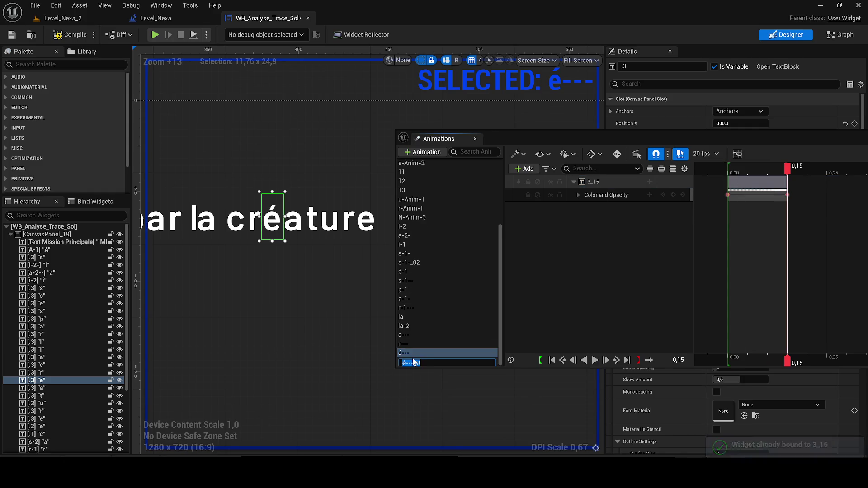
text(---)
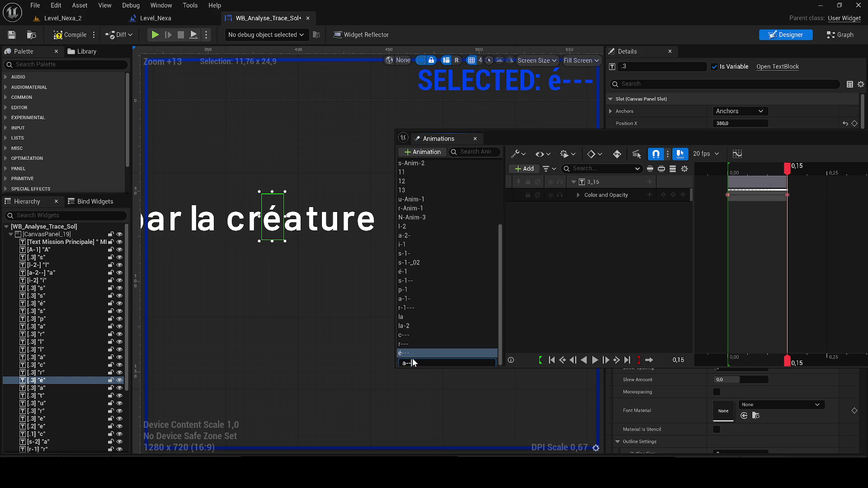
key(Return)
click(300, 235)
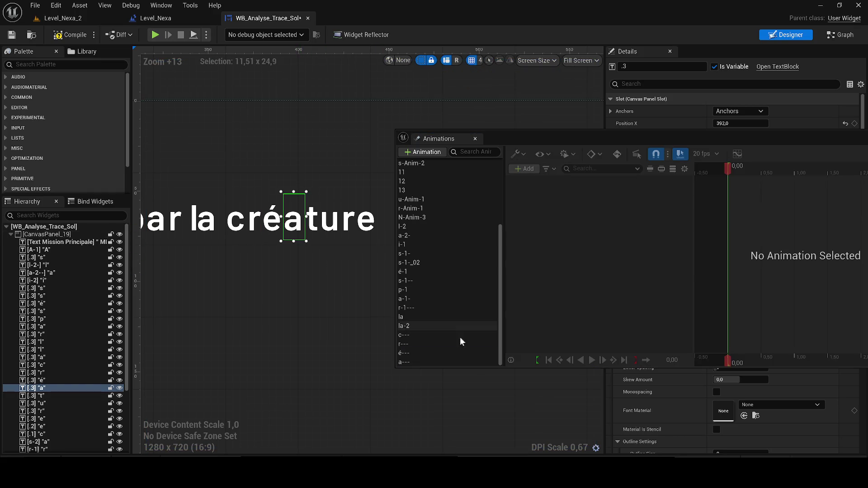
click(438, 352)
click(436, 361)
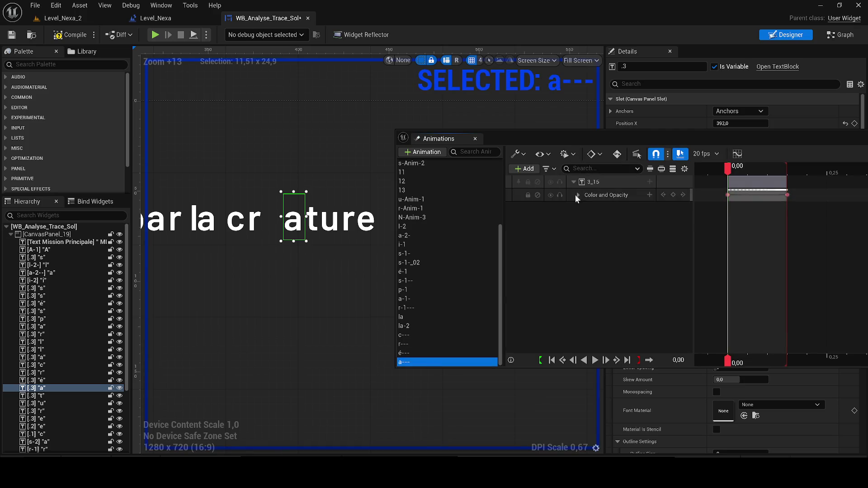
right_click(593, 181)
click(637, 215)
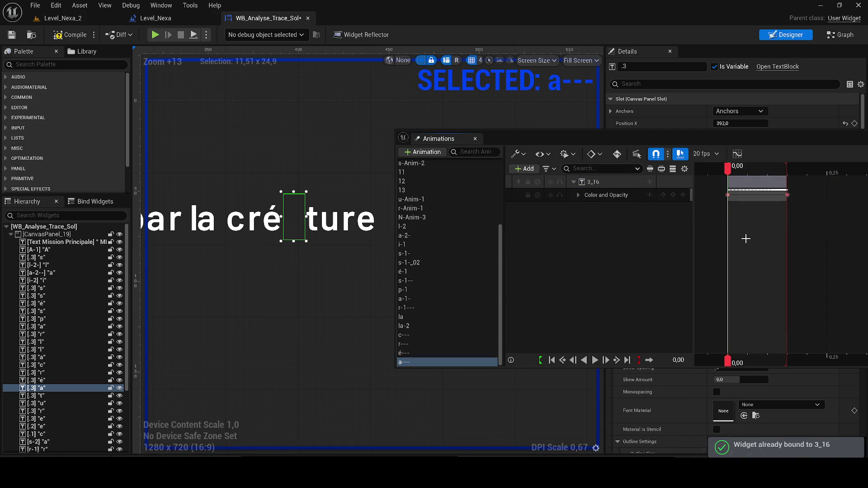
key(space)
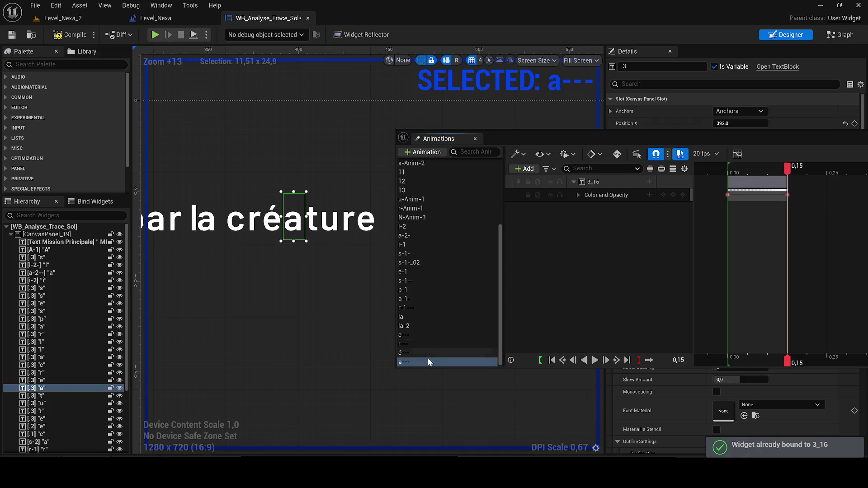
- Duplicate a--- as t--- and rebind its track to the letter t
key(ctrl+d)
text(t---)
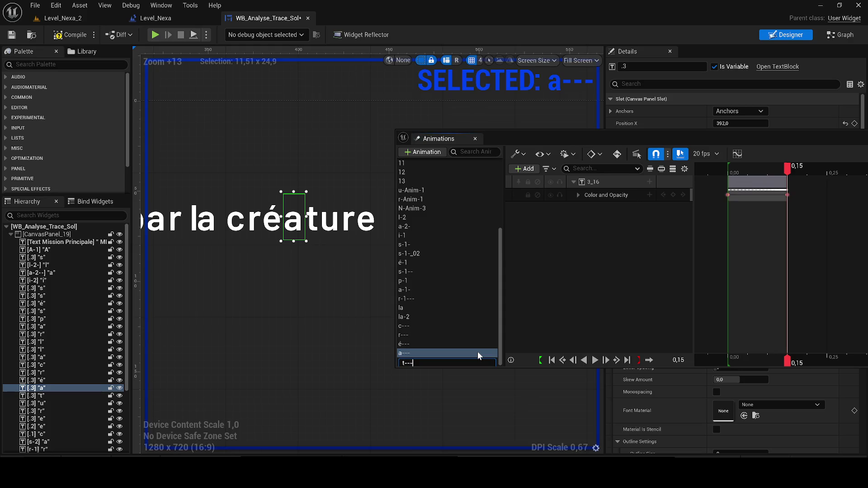
key(Return)
click(313, 219)
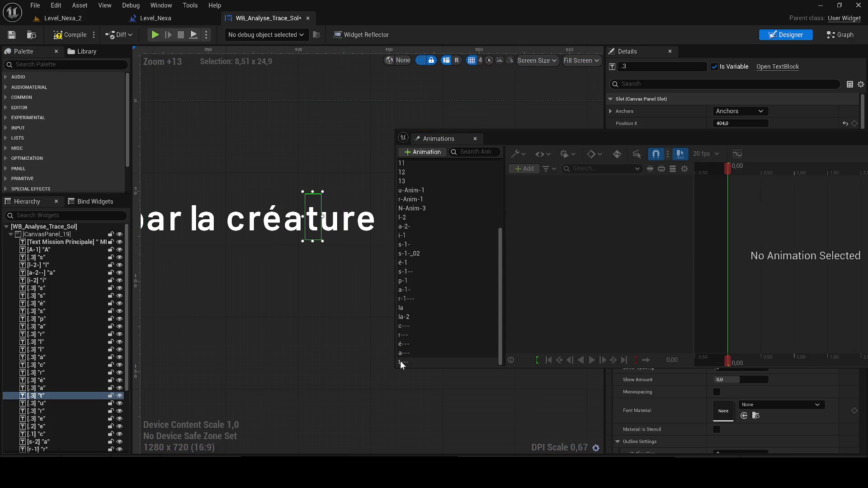
click(400, 360)
right_click(592, 180)
click(682, 221)
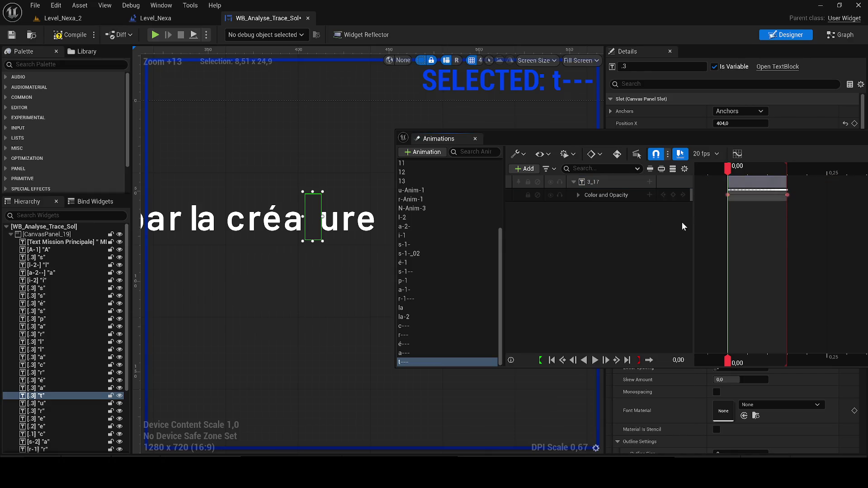
key(space)
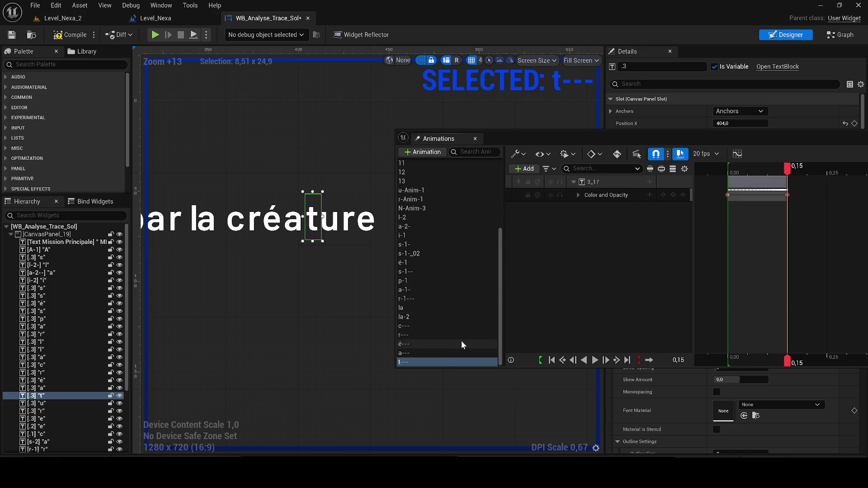
- Create the u--- animation bound to the letter u
key(ctrl+w)
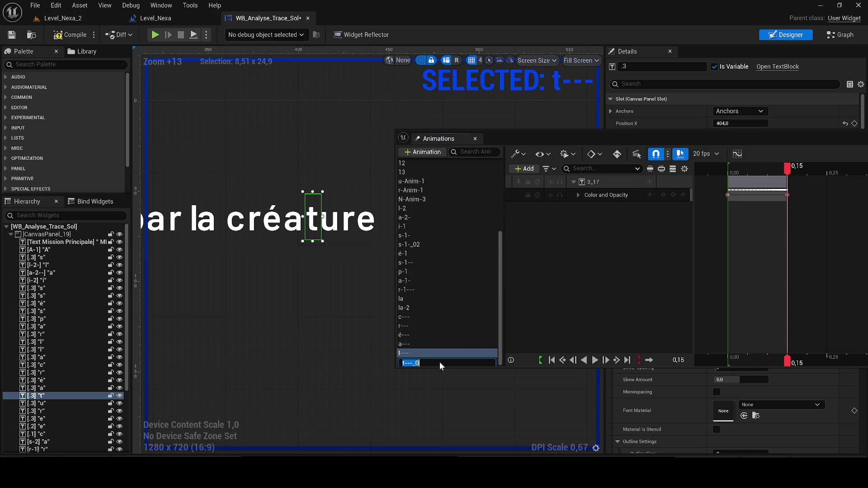
text(u--)
key(Return)
click(330, 222)
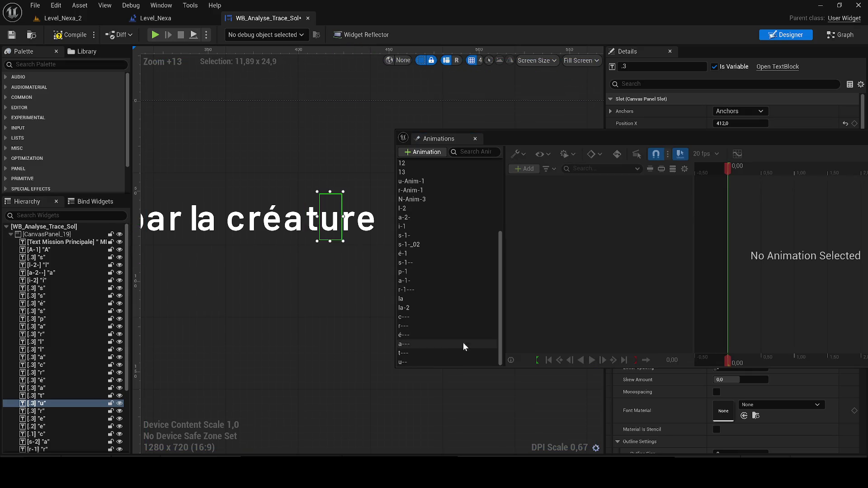
click(446, 361)
right_click(610, 180)
click(658, 216)
click(413, 362)
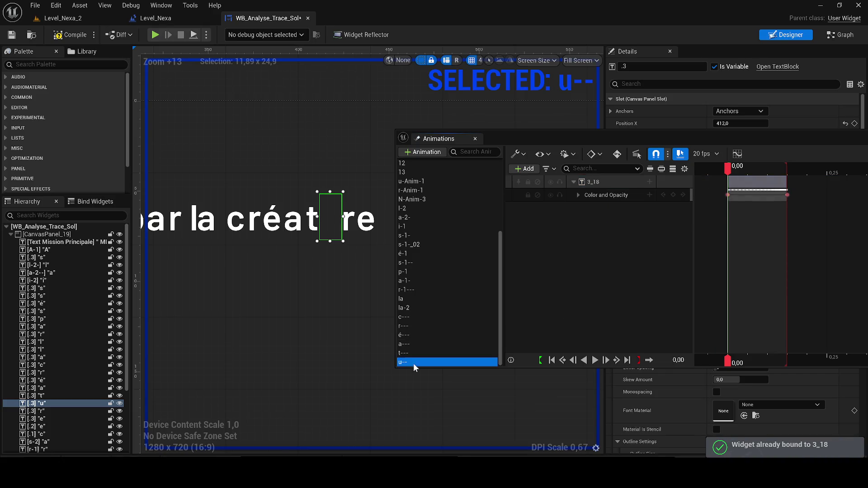
text(-)
key(Return)
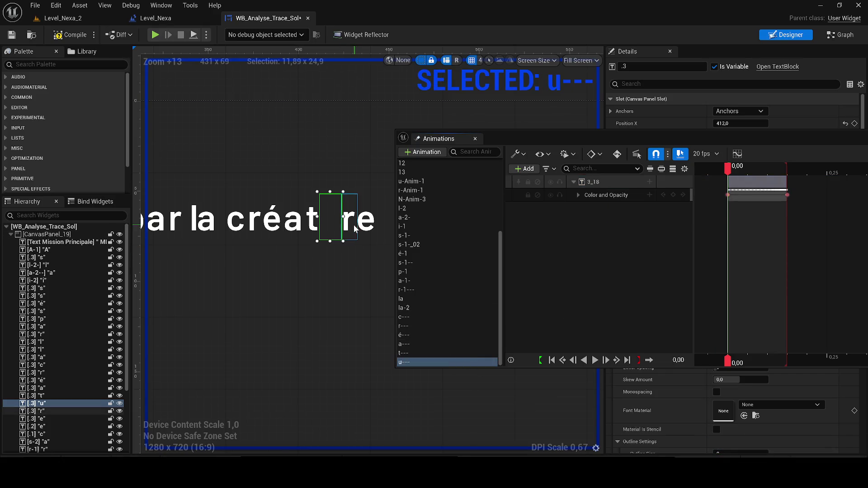
click(353, 224)
click(401, 352)
click(409, 361)
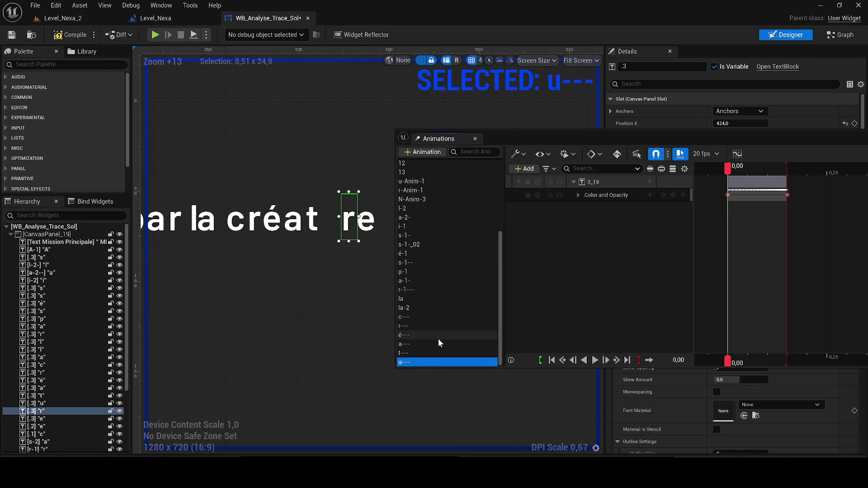
- Duplicate u--- as r---- and bind its track to the second letter r
key(ctrl+w)
text(r---)
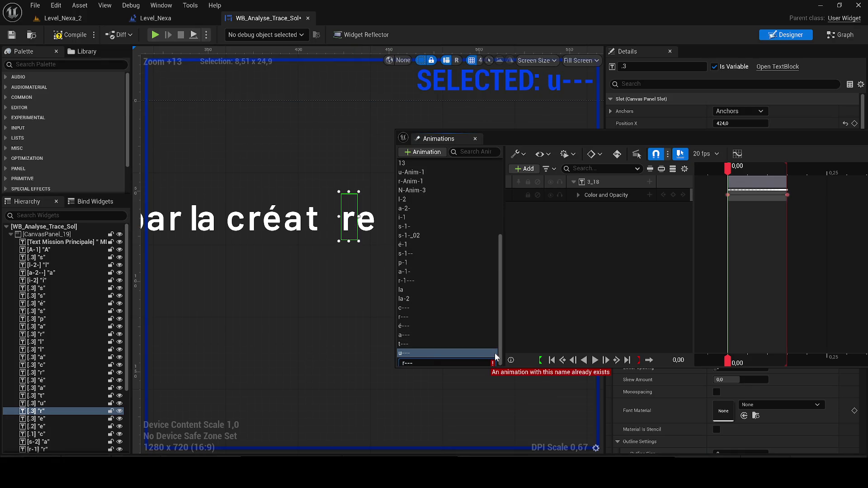
text(-)
key(Return)
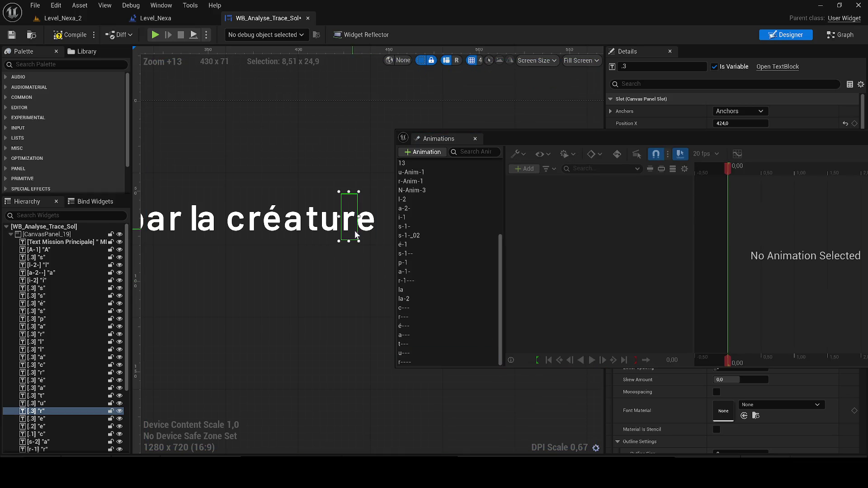
click(410, 361)
right_click(608, 183)
click(645, 216)
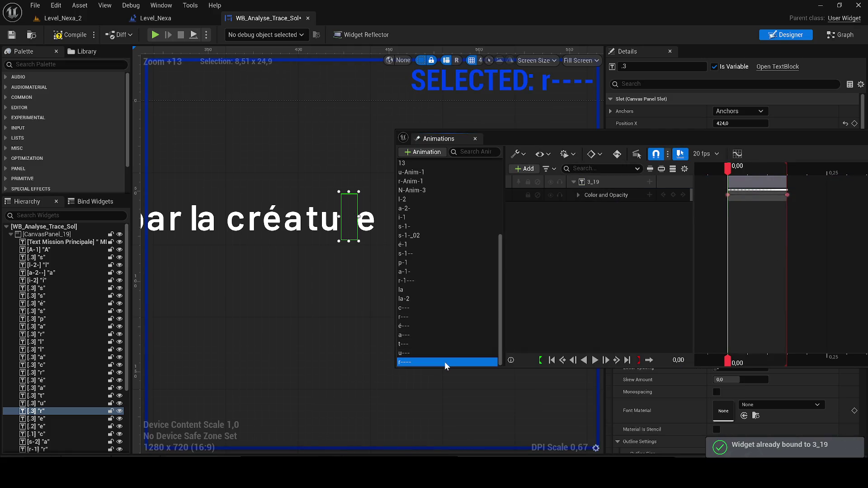
- Create the e-- animation bound to the final letter e, then save the widget blueprint
key(ctrl+d)
key(Return)
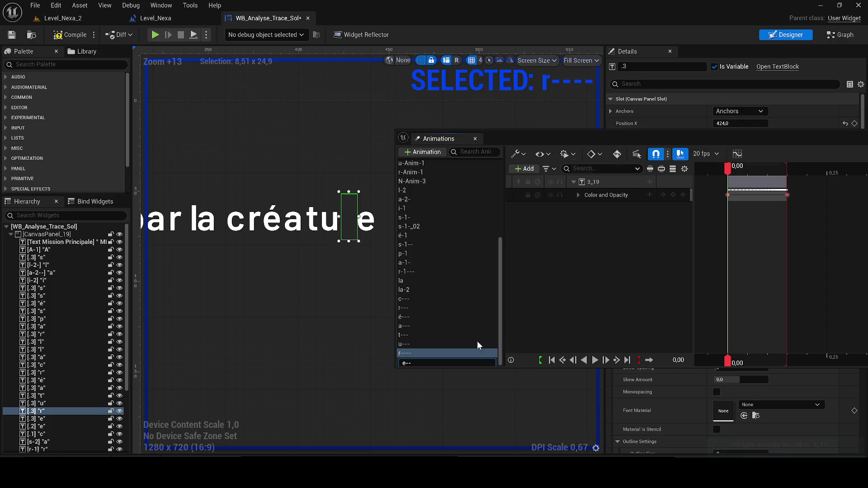
click(422, 366)
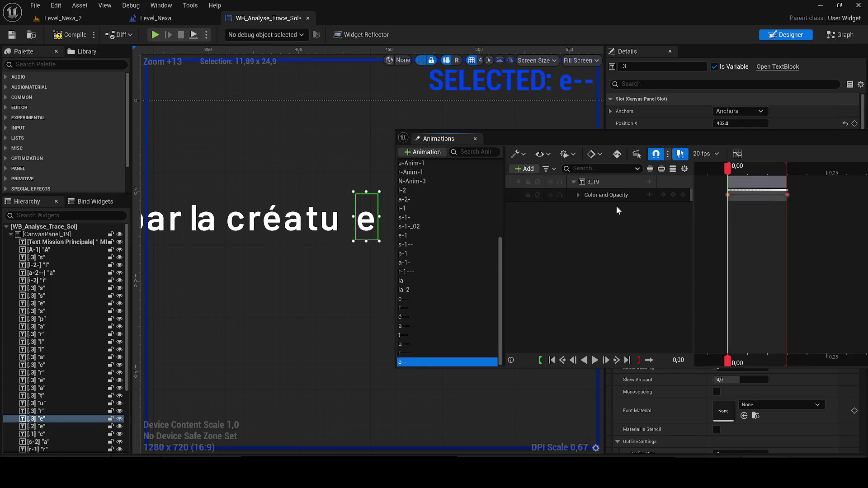
right_click(615, 180)
click(645, 216)
key(space)
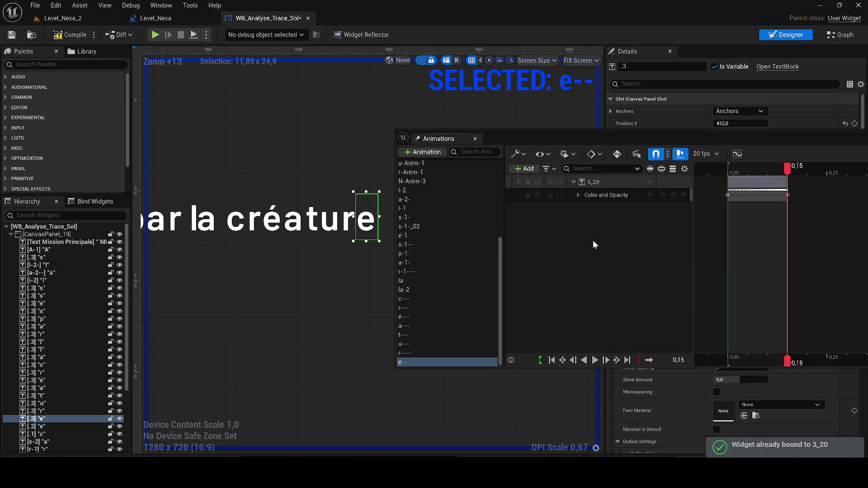
click(475, 139)
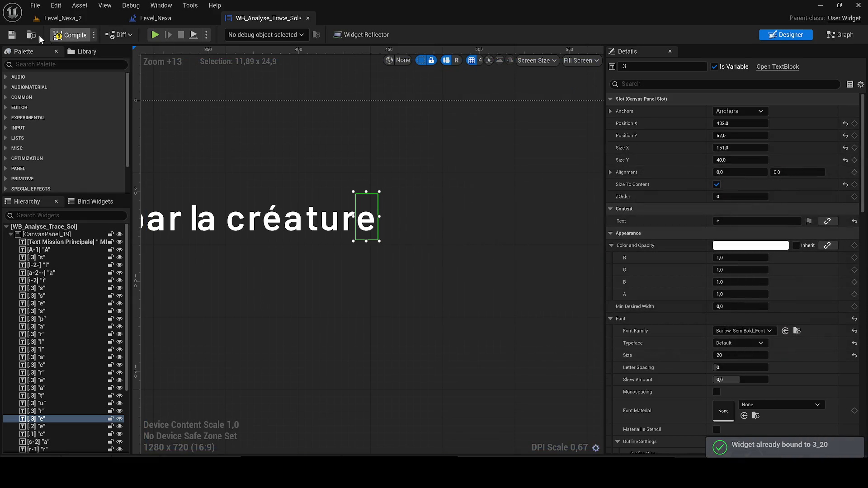
click(11, 35)
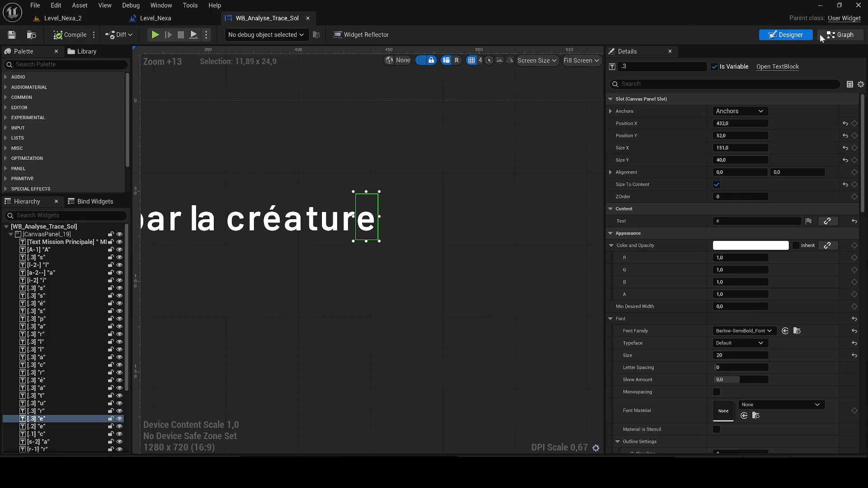
- In the EventGraph, replace the La animation reference with c--- and drag in r---
click(820, 36)
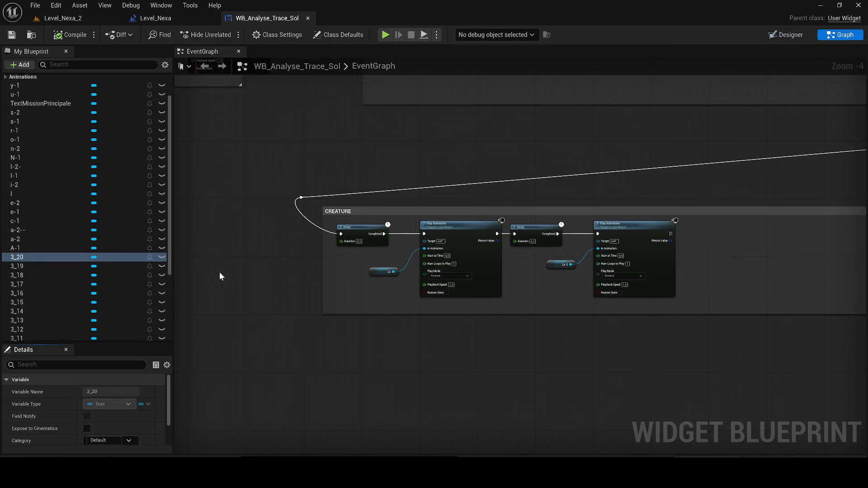
scroll(68, 244, down, 3)
scroll(70, 251, up, 5)
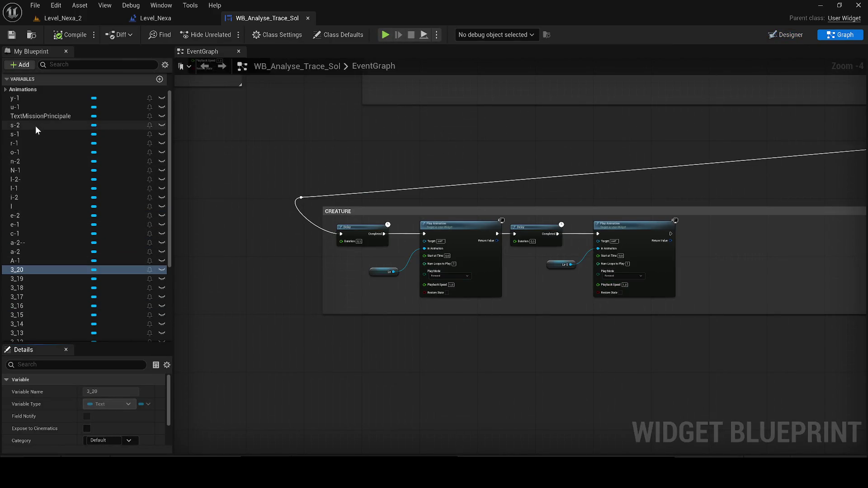
click(7, 89)
scroll(52, 267, down, 5)
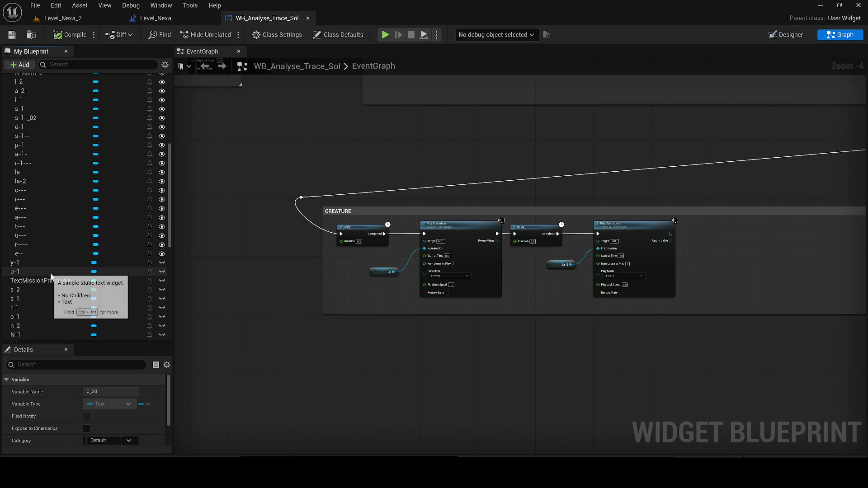
click(127, 191)
drag(371, 276, 375, 272)
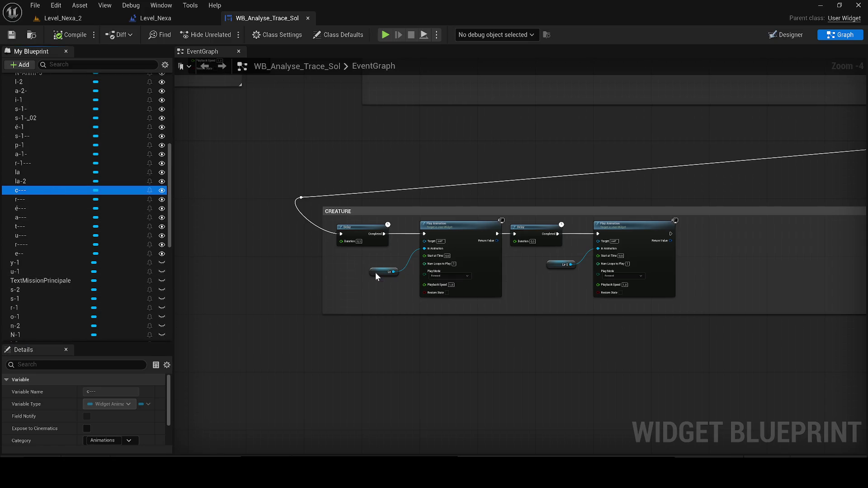
mouse_move(46, 199)
mouse_down()
mouse_move(319, 254)
mouse_move(346, 271)
mouse_up()
- Copy and paste the Delay + Play Animation chain, placing the copy inside the CREATURE comment
drag(583, 302, 267, 229)
key(ctrl+c)
key(ctrl+v)
drag(488, 247, 435, 222)
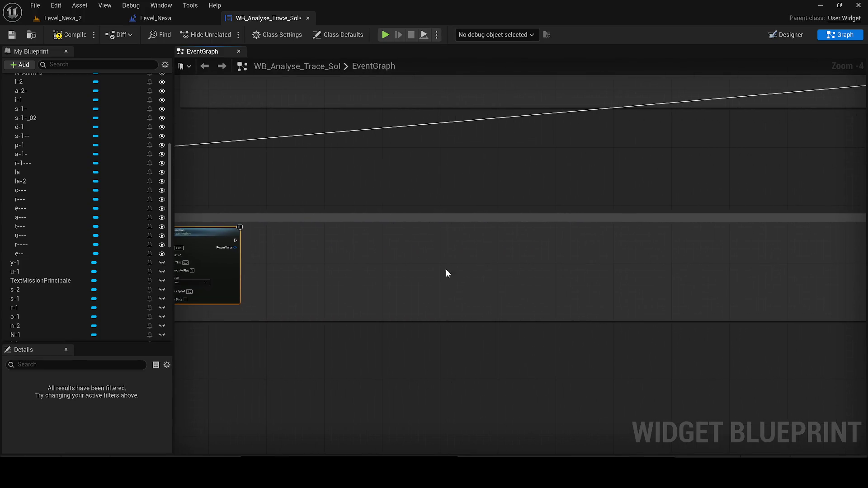
mouse_move(491, 258)
mouse_down()
mouse_move(398, 242)
mouse_move(298, 243)
mouse_move(271, 254)
mouse_up()
mouse_move(468, 249)
mouse_down()
mouse_move(413, 237)
mouse_move(378, 240)
mouse_move(318, 289)
mouse_move(428, 292)
mouse_move(262, 291)
mouse_move(748, 289)
mouse_move(728, 296)
mouse_up()
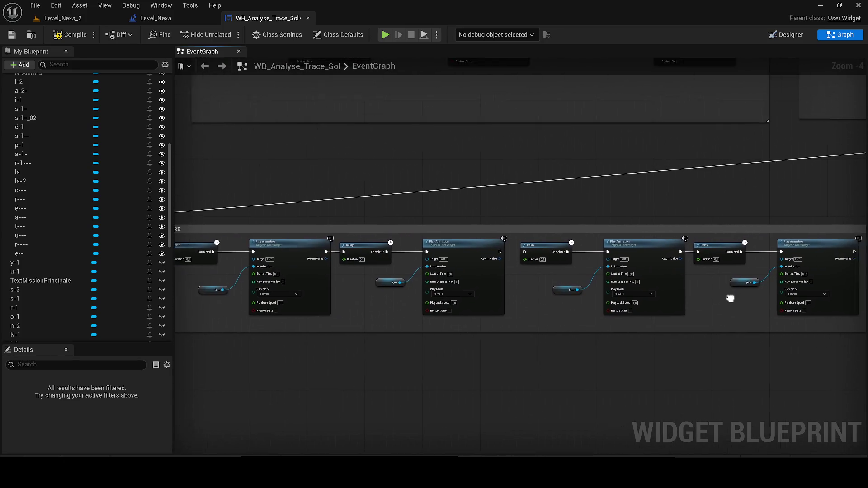
- Feed é---, a---, t---, u---, r---- and e-- into the successive Play Animation nodes
scroll(728, 296, up, 1)
scroll(511, 320, up, 1)
mouse_move(48, 210)
mouse_down()
mouse_move(326, 281)
mouse_move(307, 309)
mouse_up()
mouse_move(54, 217)
mouse_down()
mouse_move(209, 234)
mouse_move(558, 294)
mouse_up()
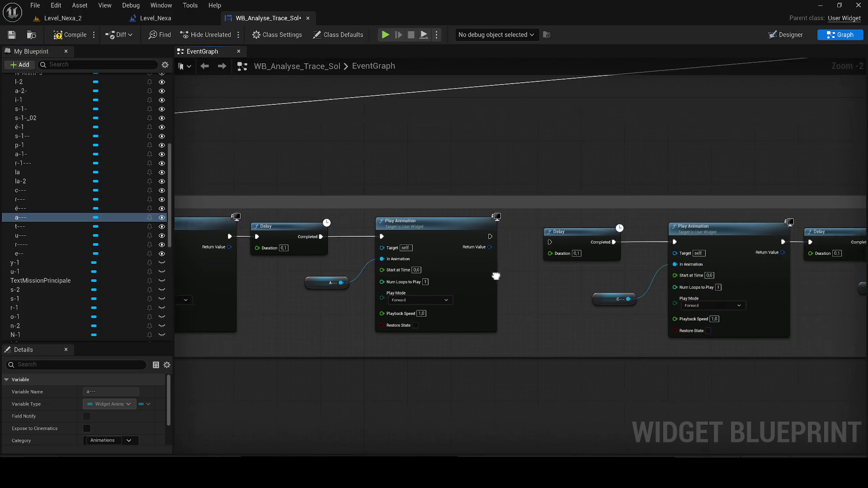
mouse_move(21, 227)
mouse_down()
mouse_move(332, 282)
mouse_move(346, 294)
mouse_up()
drag(437, 303, 247, 297)
drag(58, 238, 417, 283)
mouse_move(554, 287)
mouse_down()
mouse_move(707, 266)
mouse_move(635, 281)
mouse_move(140, 290)
mouse_up()
mouse_move(77, 245)
mouse_down()
mouse_move(81, 254)
mouse_move(487, 289)
mouse_up()
drag(547, 300, 546, 300)
- Shrink the lower comment box to fit the chain and save the widget blueprint
scroll(576, 283, down, 4)
drag(598, 272, 375, 277)
scroll(577, 277, up, 3)
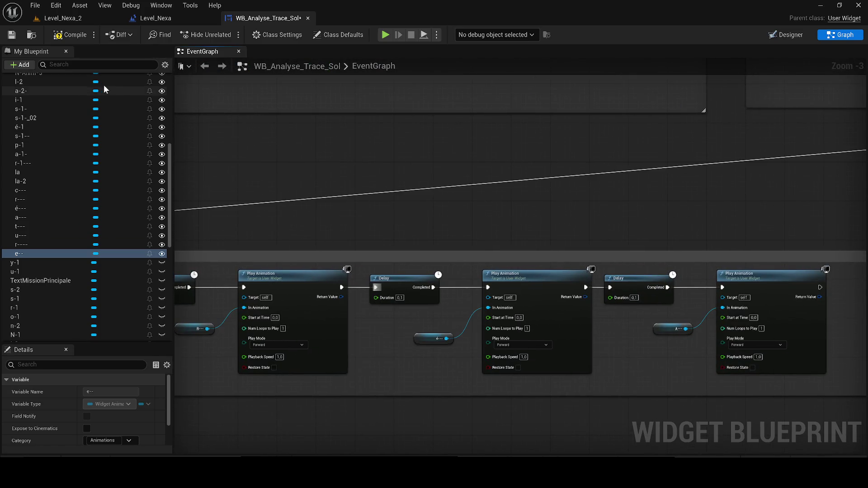
click(11, 34)
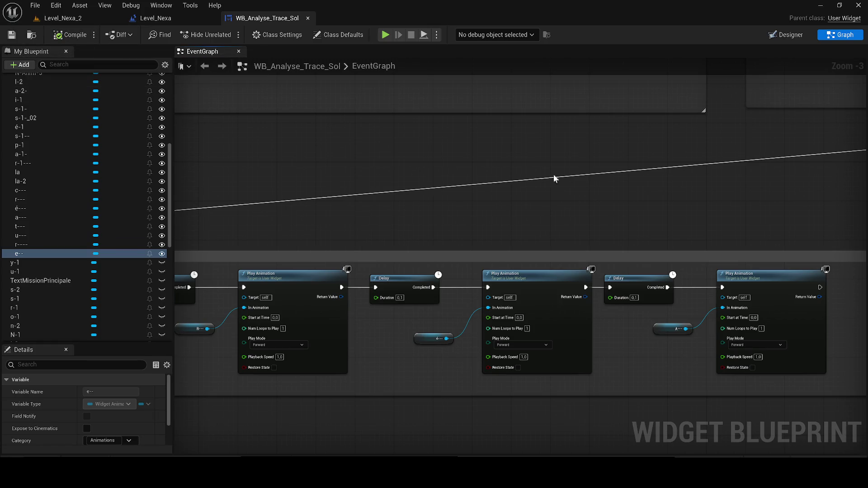
click(785, 35)
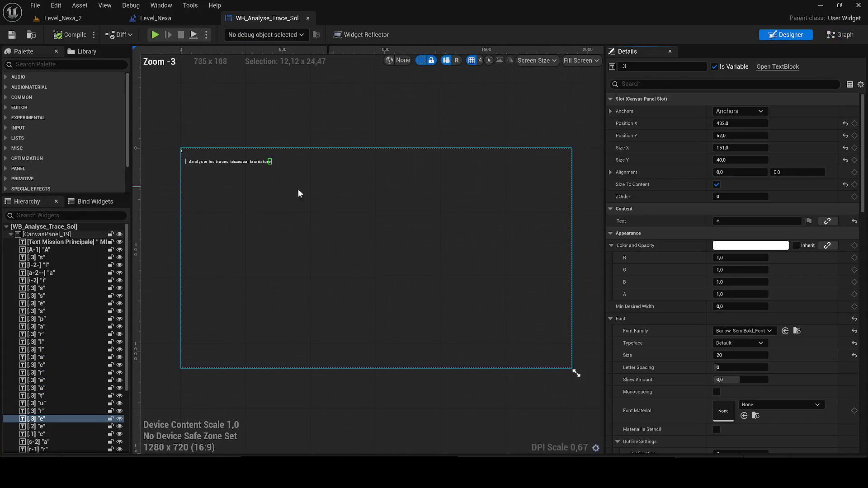
- Select letter widgets A-1 through N-1 in the Hierarchy and set their Color and Opacity alpha to 0
click(44, 246)
scroll(77, 331, down, 4)
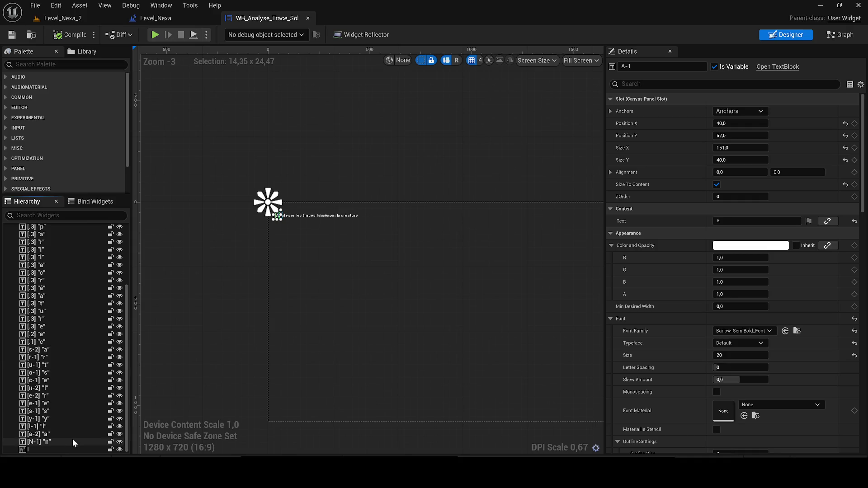
click(73, 440)
scroll(66, 369, up, 4)
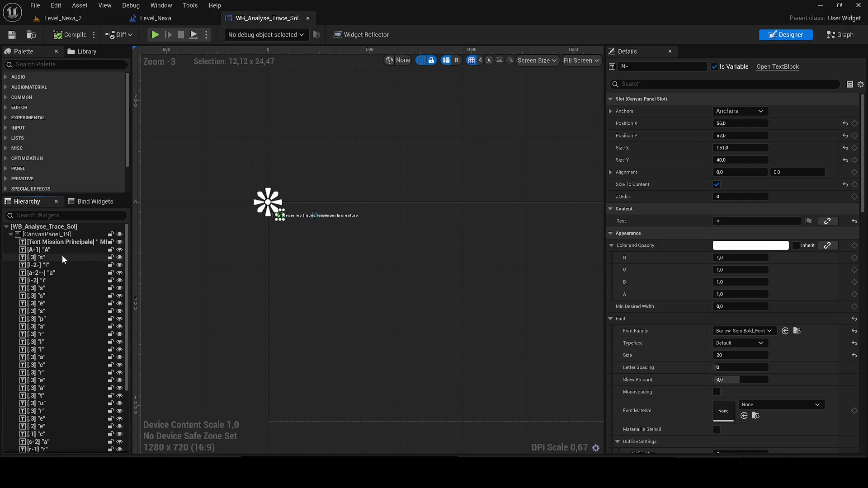
shift+click(43, 243)
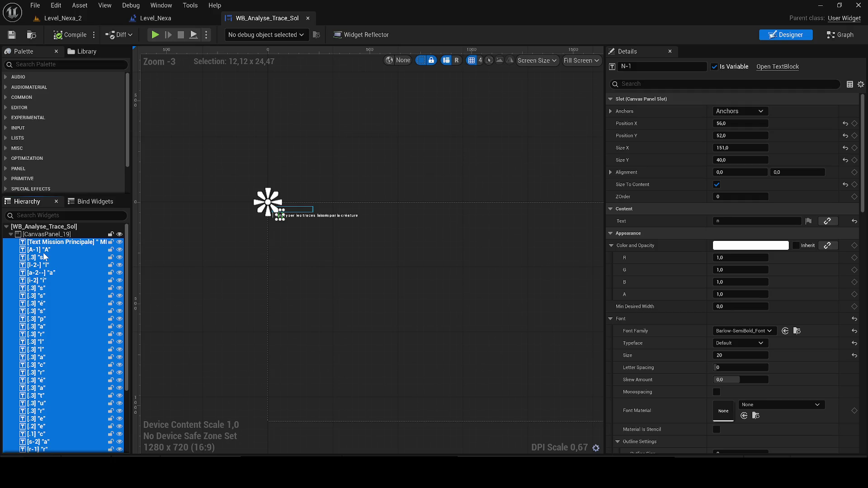
click(45, 257)
click(46, 250)
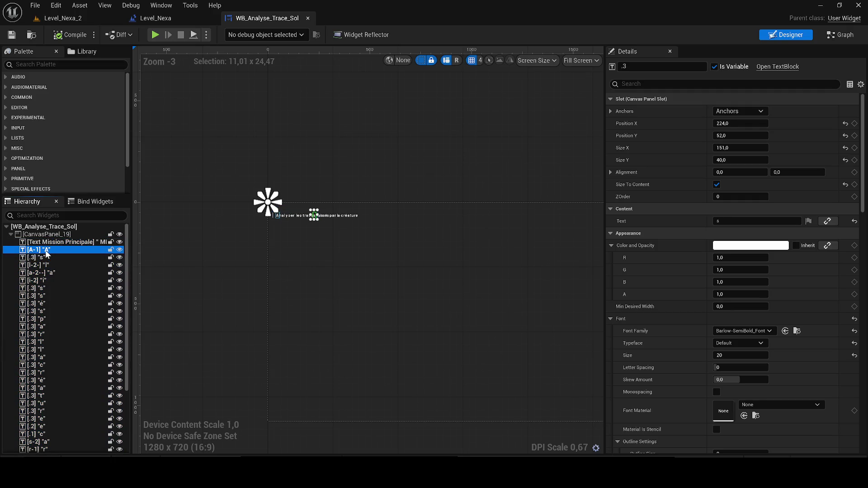
scroll(68, 334, down, 4)
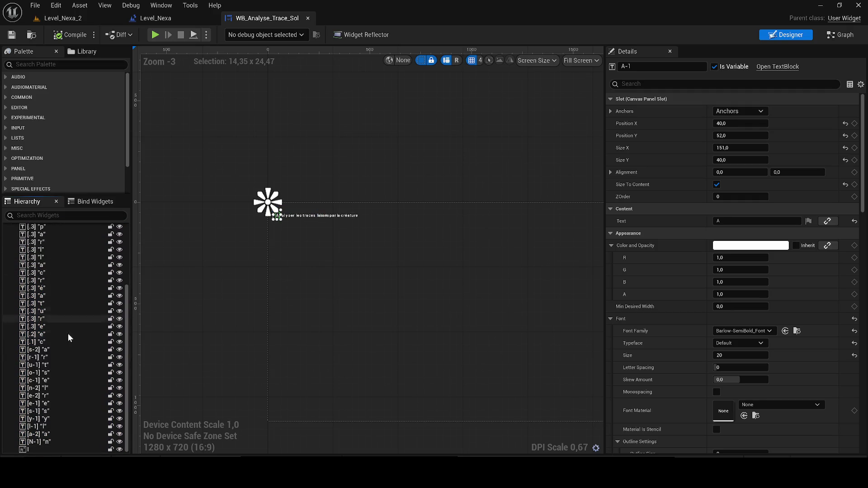
shift+click(69, 441)
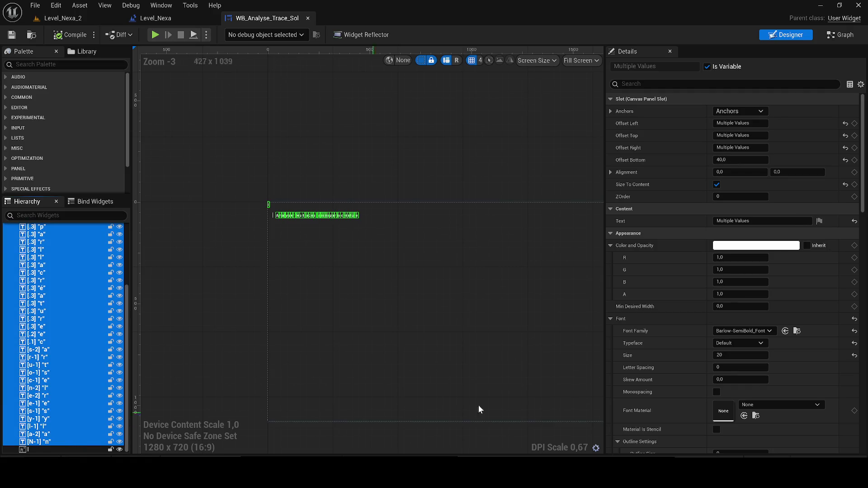
click(735, 294)
scroll(303, 208, up, 9)
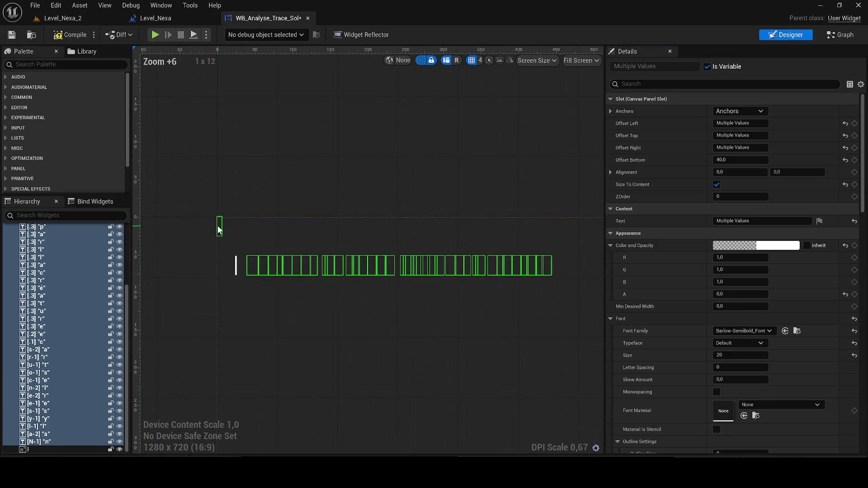
- Save, then play-test Level_Nexa_2 to watch the text appear letter by letter, and stop
click(12, 34)
click(84, 18)
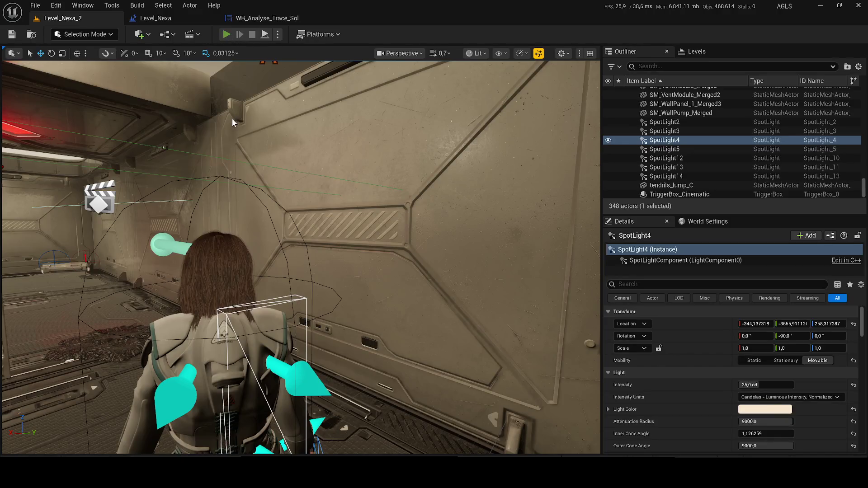
key(alt+p)
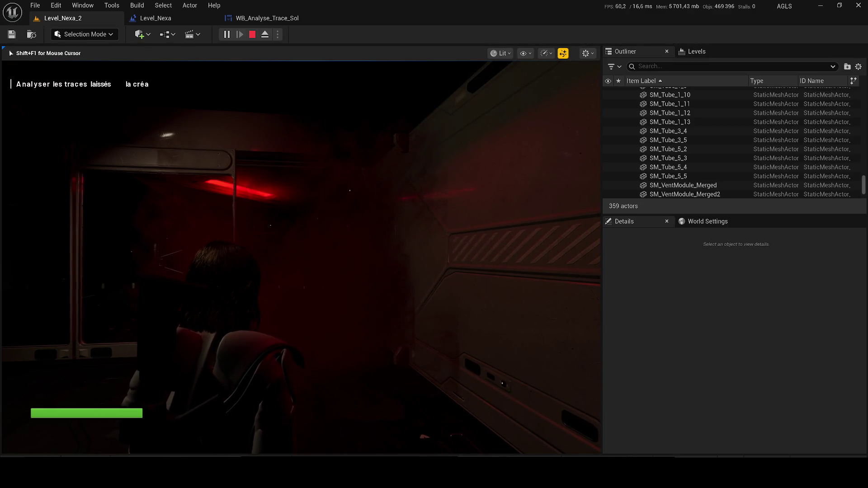
key(Escape)
click(154, 18)
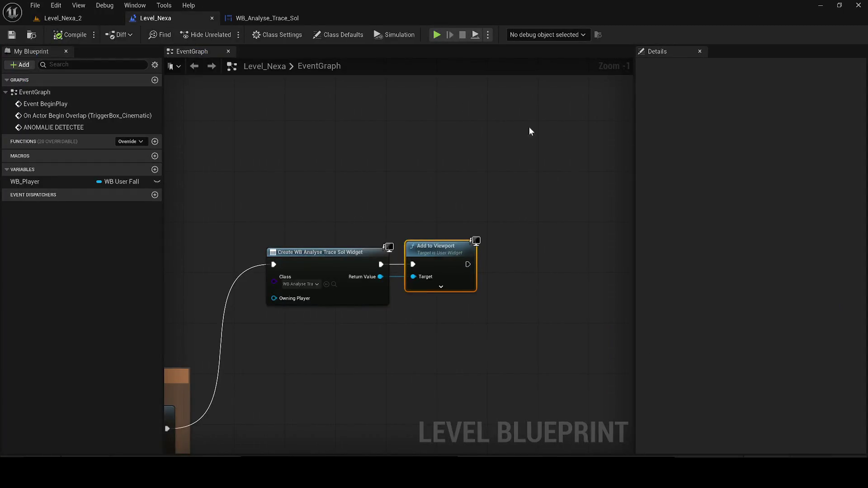
- In WB_Analyse_Trace_Sol, set the selected letters' Color and Opacity alpha to 1
click(283, 19)
click(740, 295)
text(1)
key(Return)
scroll(341, 300, up, 5)
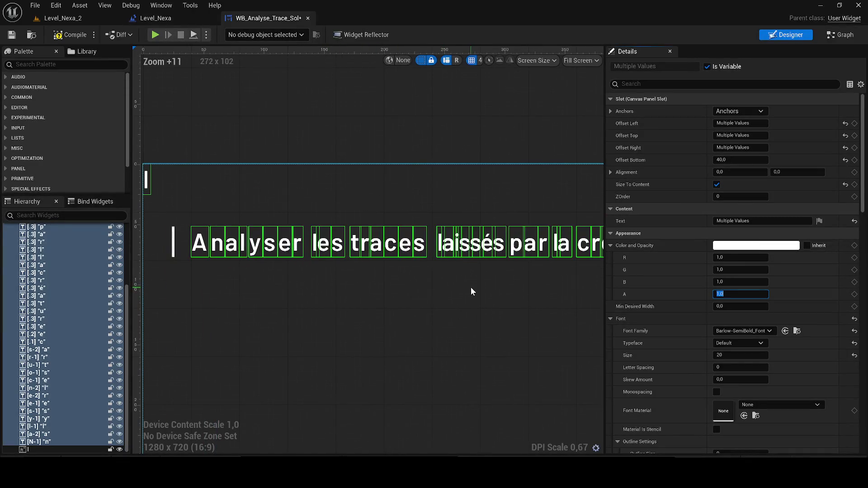
- Select the letters p, a and r, then switch to the widget's event graph
drag(471, 291, 311, 302)
scroll(328, 264, up, 2)
click(335, 256)
ctrl+click(356, 254)
ctrl+click(377, 254)
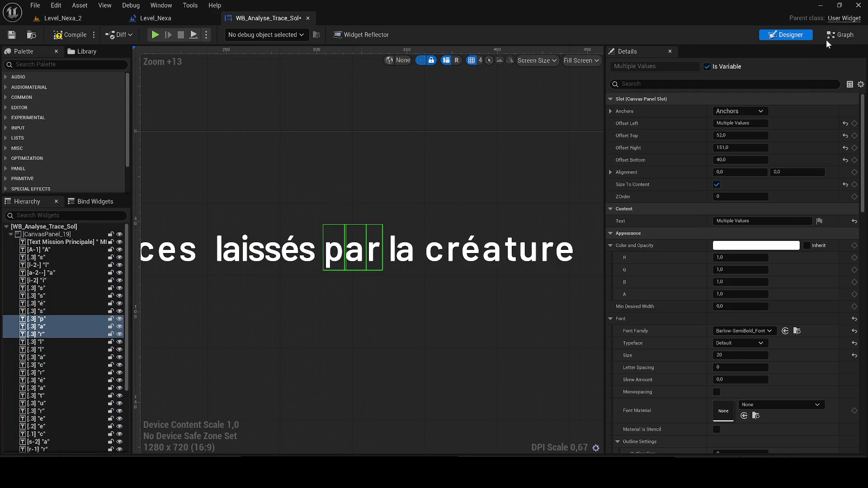
click(843, 36)
scroll(665, 288, down, 3)
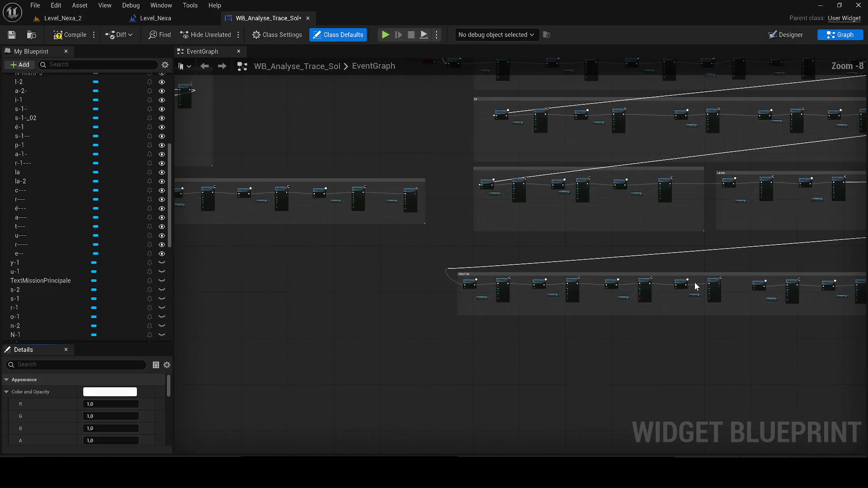
- Select the LA comment group and wire the preceding node into its Delay
scroll(737, 255, down, 2)
scroll(324, 265, up, 2)
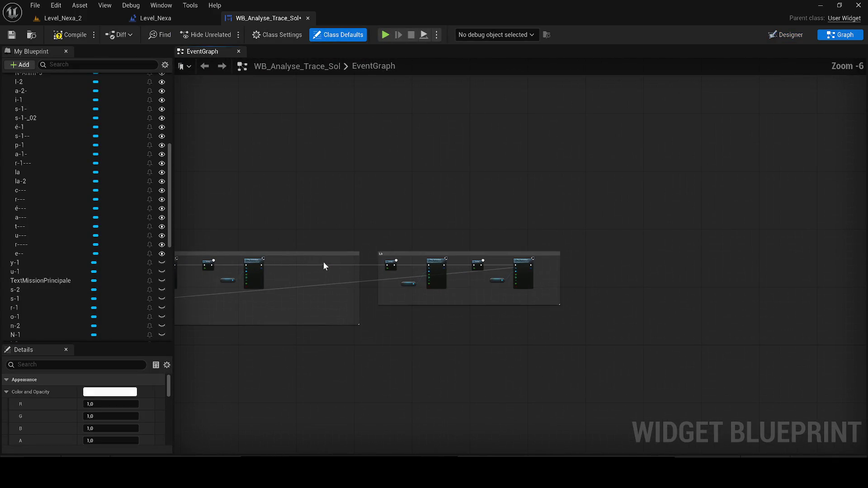
mouse_move(610, 304)
mouse_down()
mouse_move(527, 251)
mouse_move(378, 213)
mouse_move(428, 242)
mouse_move(397, 237)
mouse_move(739, 275)
mouse_move(668, 264)
mouse_up()
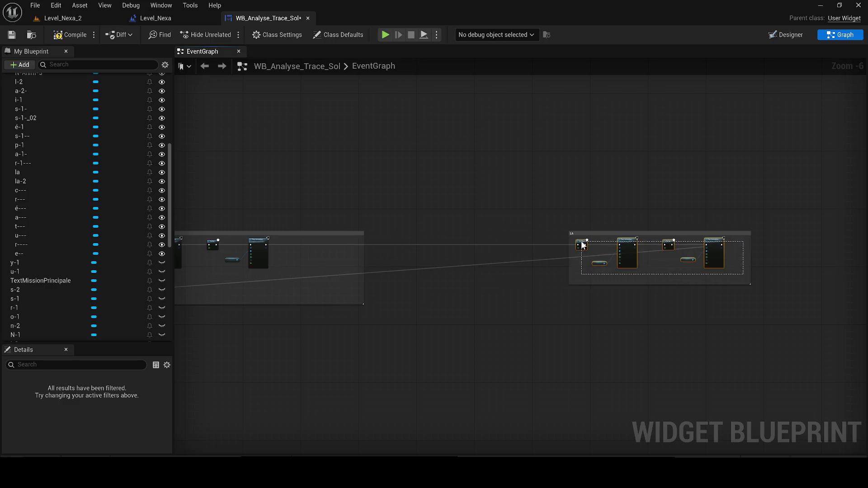
scroll(402, 246, up, 3)
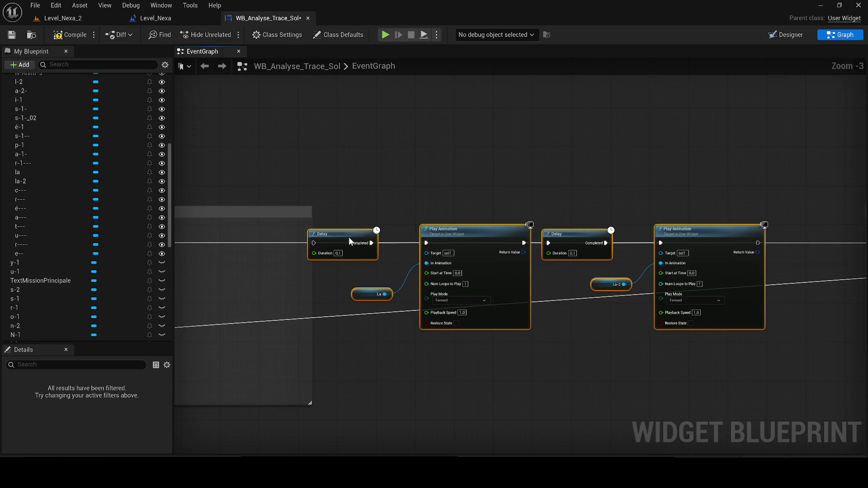
scroll(550, 334, down, 2)
mouse_move(651, 322)
mouse_down()
mouse_move(499, 244)
mouse_move(367, 227)
mouse_move(269, 371)
mouse_move(544, 307)
mouse_move(337, 324)
mouse_up()
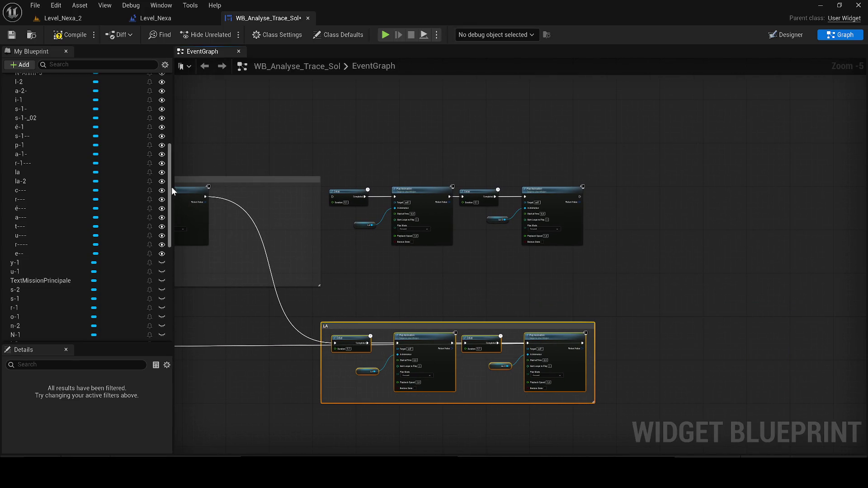
drag(206, 197, 331, 197)
click(575, 255)
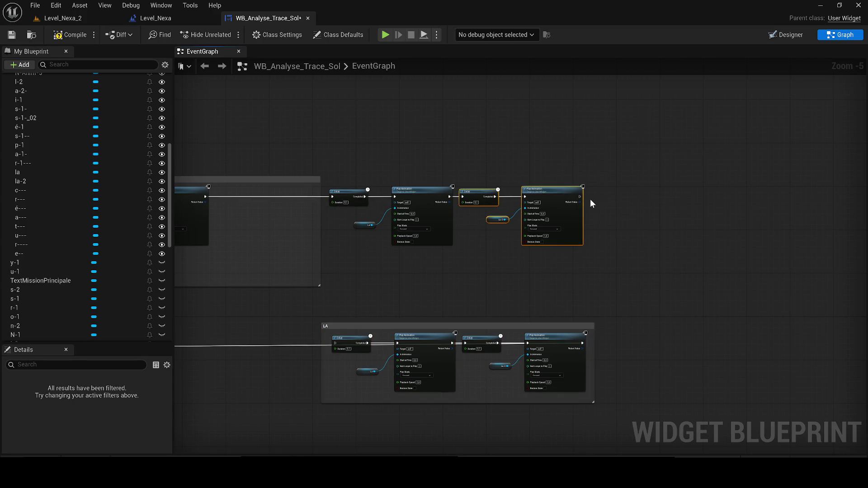
- Connect the last Play Animation to LA's first Delay and box-select the three Delay/Play Animation pairs
scroll(588, 197, up, 2)
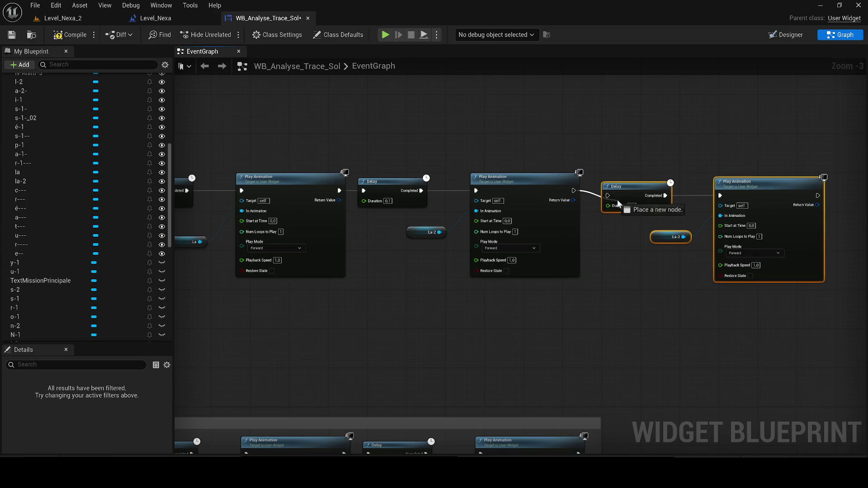
mouse_move(762, 176)
mouse_down()
mouse_move(722, 213)
mouse_move(560, 429)
mouse_move(579, 381)
mouse_up()
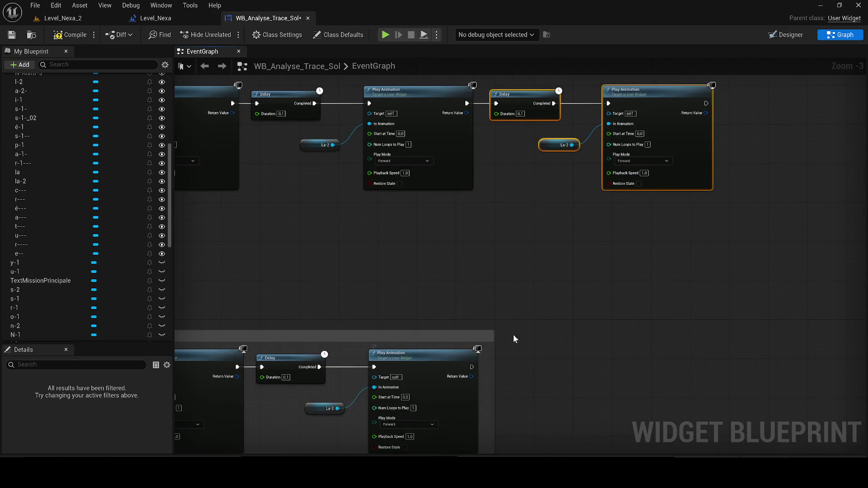
scroll(588, 312, down, 1)
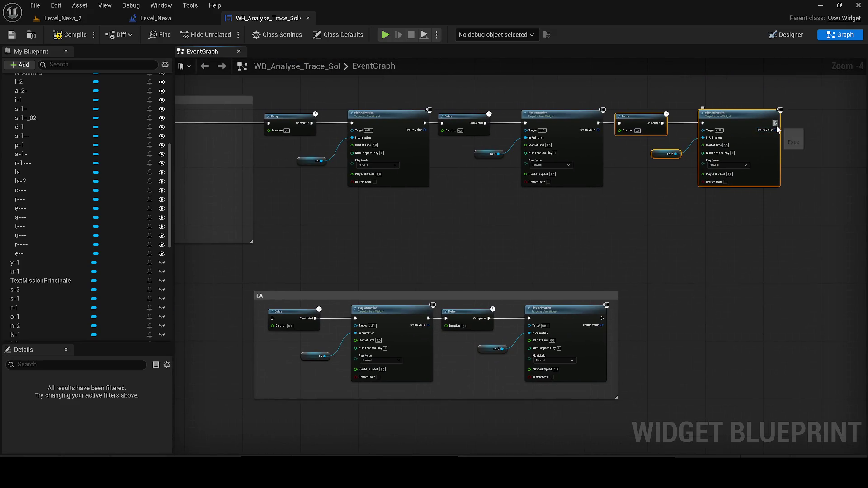
mouse_move(773, 126)
mouse_down()
mouse_move(295, 300)
mouse_move(275, 318)
mouse_up()
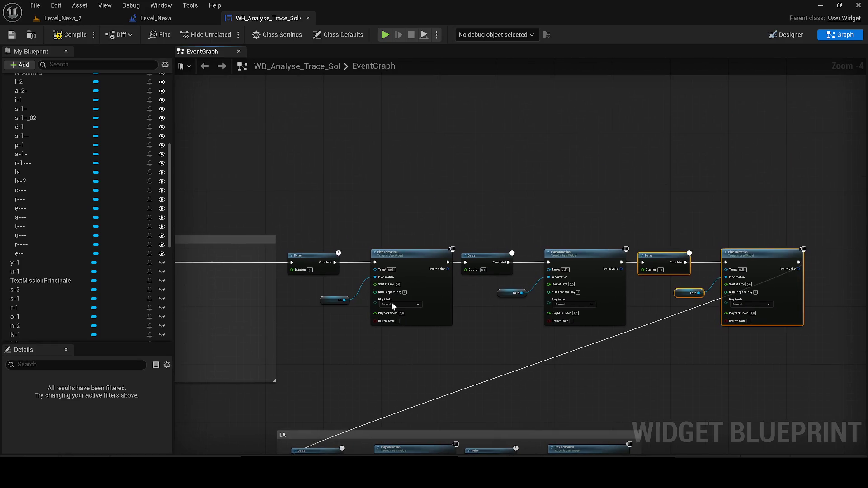
mouse_move(310, 241)
mouse_down()
mouse_move(316, 253)
mouse_move(644, 316)
mouse_move(631, 335)
mouse_move(780, 346)
mouse_up()
- Wrap the selected pairs in a comment titled PAR and nudge it right
key(c)
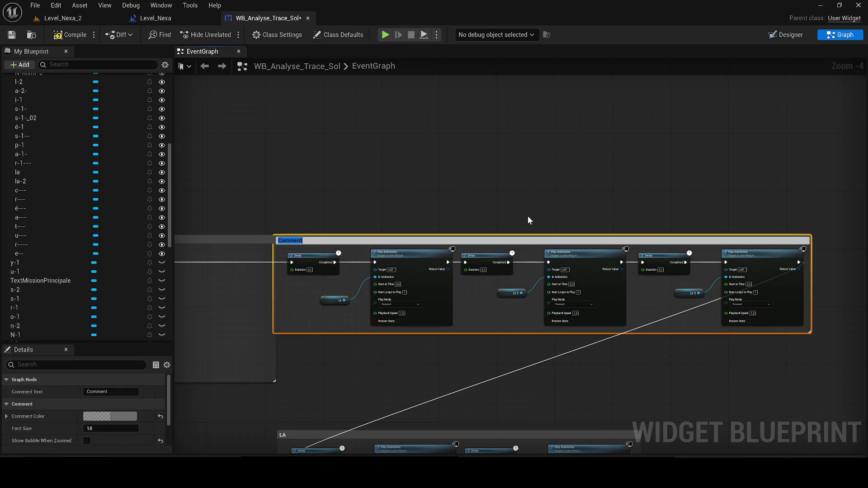
text(PAR)
key(Return)
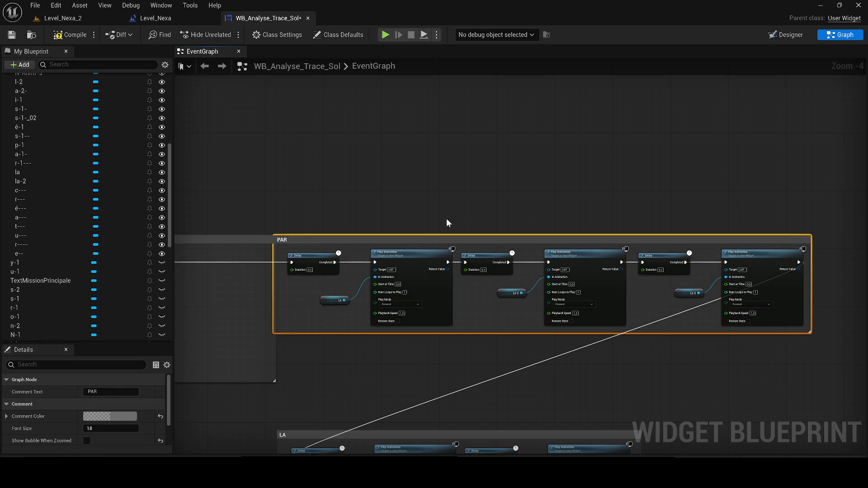
drag(298, 246, 312, 246)
- Assign the p-1, a-1- and r-1--- animations to the PAR group's Play Animation nodes
scroll(412, 347, up, 2)
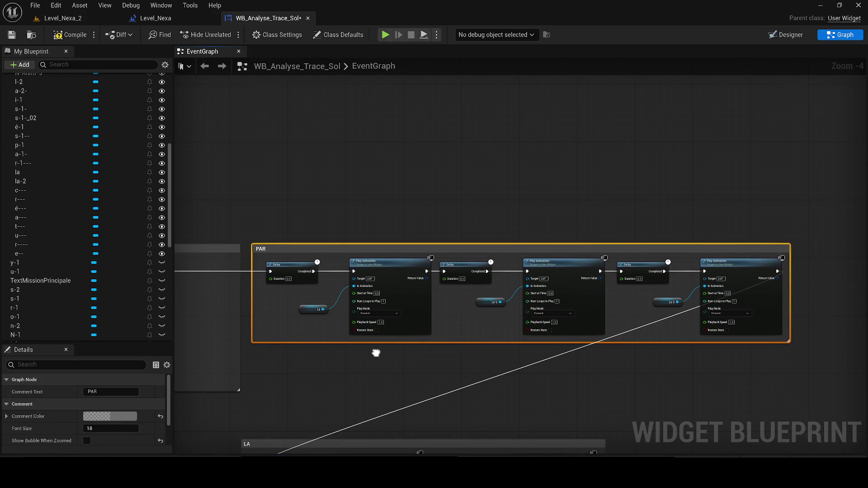
scroll(77, 223, up, 1)
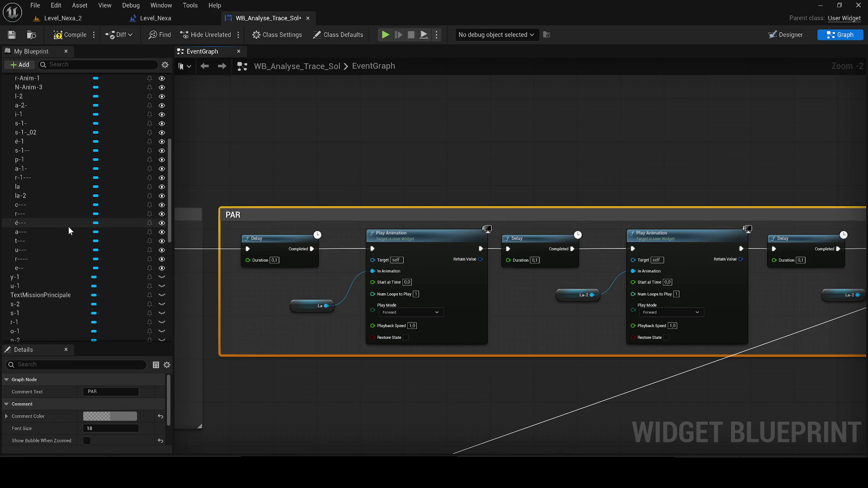
mouse_move(41, 160)
mouse_down()
mouse_move(77, 164)
mouse_move(279, 305)
mouse_move(569, 307)
mouse_move(568, 295)
mouse_up()
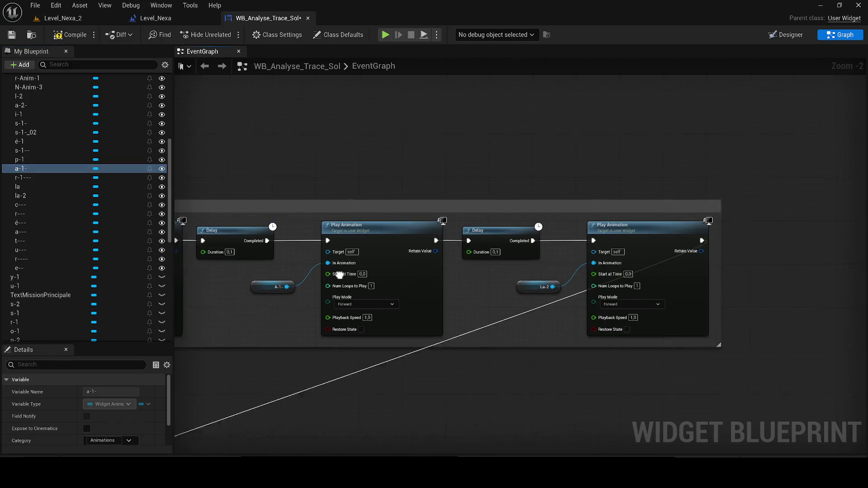
mouse_move(59, 178)
mouse_down()
mouse_move(484, 266)
mouse_move(465, 268)
mouse_up()
scroll(445, 263, down, 4)
scroll(445, 263, down, 2)
scroll(645, 196, up, 5)
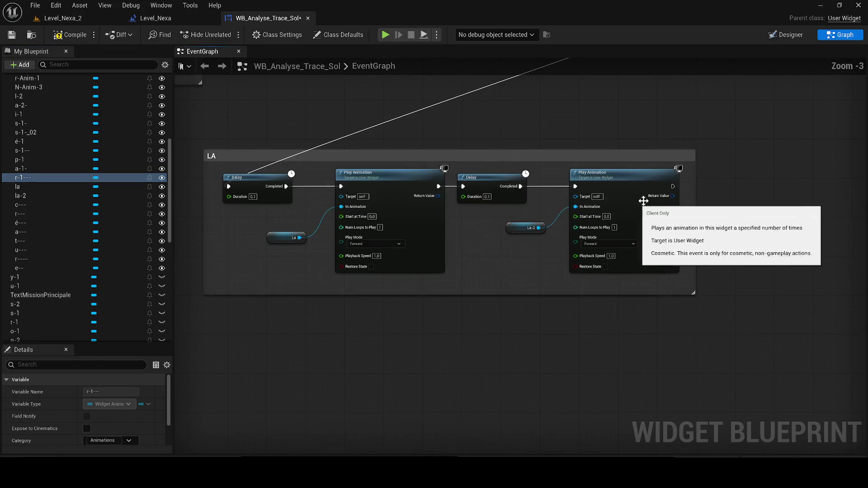
scroll(653, 239, down, 5)
mouse_move(653, 239)
mouse_down()
mouse_move(407, 254)
mouse_move(50, 229)
mouse_move(574, 250)
mouse_move(444, 215)
mouse_move(476, 209)
mouse_move(295, 198)
mouse_move(275, 231)
mouse_move(94, 238)
mouse_move(361, 255)
mouse_move(569, 231)
mouse_up()
scroll(476, 220, down, 1)
scroll(476, 221, up, 5)
scroll(476, 240, up, 1)
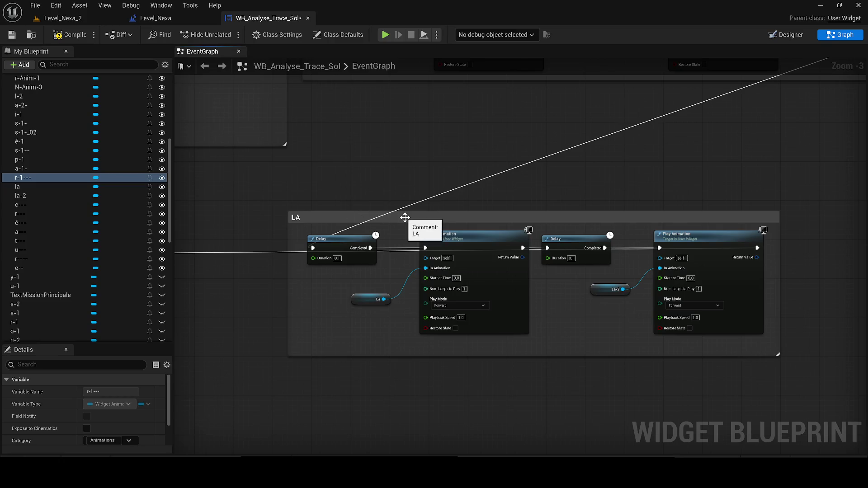
click(402, 217)
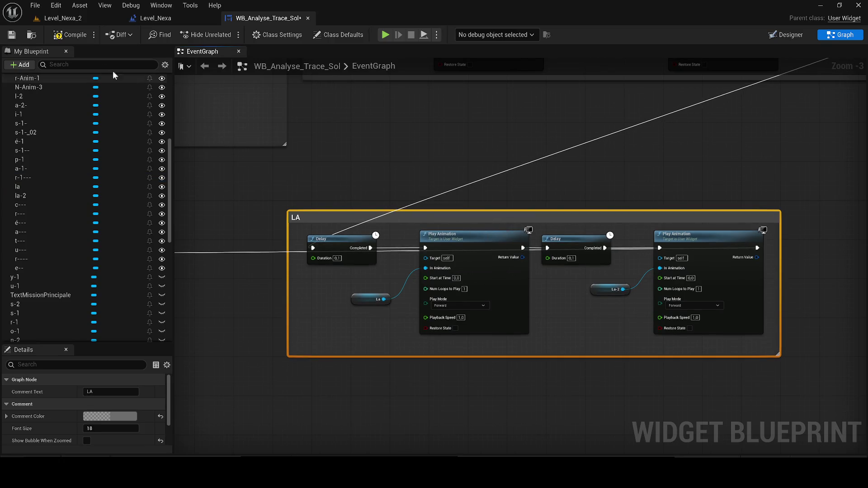
- Compile and save the widget, then play-test Level_Nexa_2
click(71, 37)
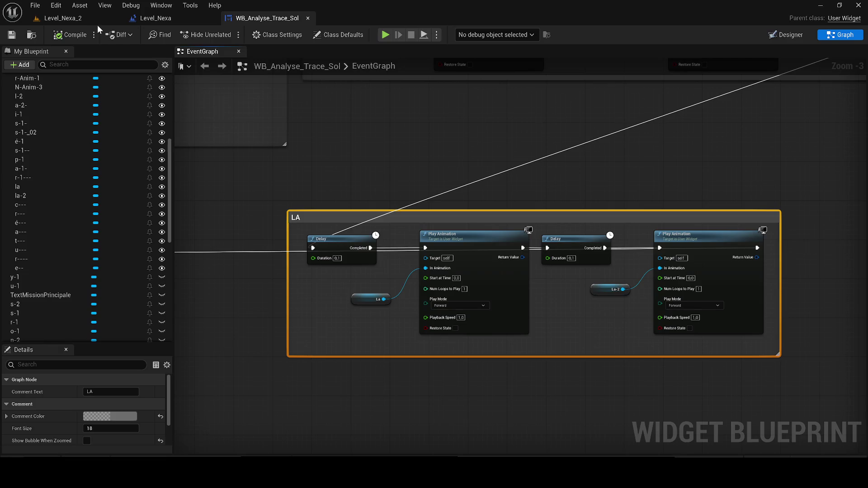
click(96, 25)
click(220, 34)
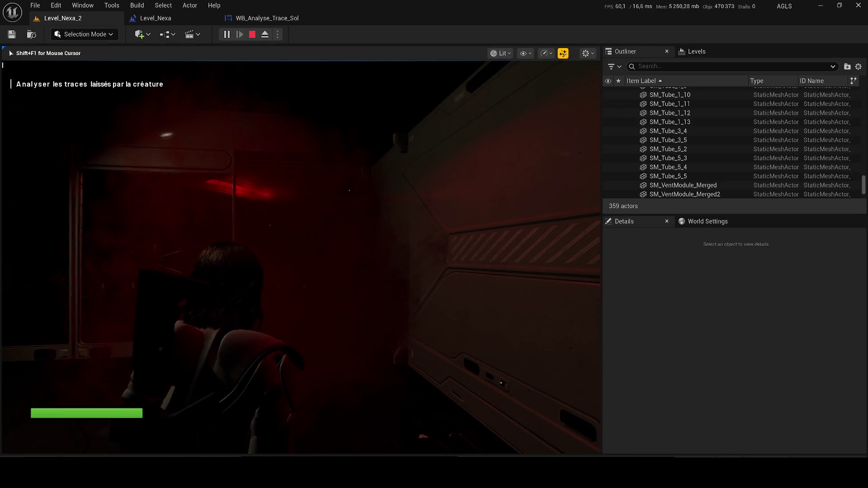
- Stop the play test and widen the comment box in WB_Analyse_Trace_Sol
key(Escape)
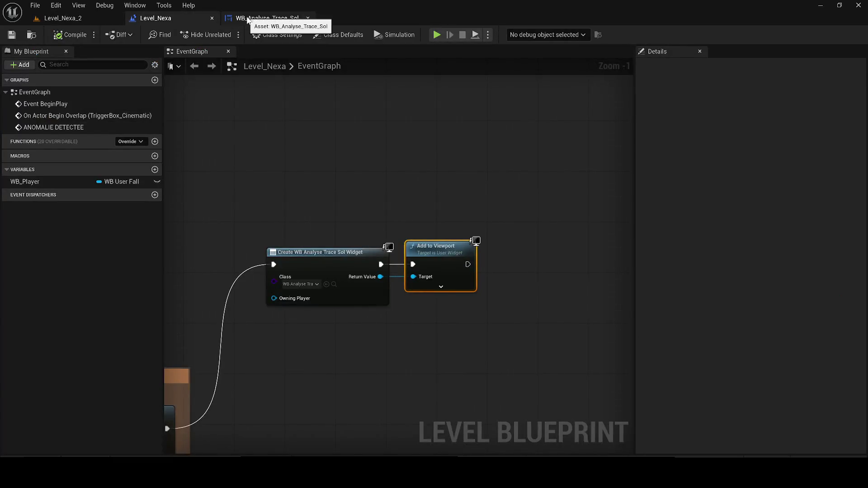
click(248, 18)
scroll(380, 224, down, 5)
scroll(325, 241, up, 3)
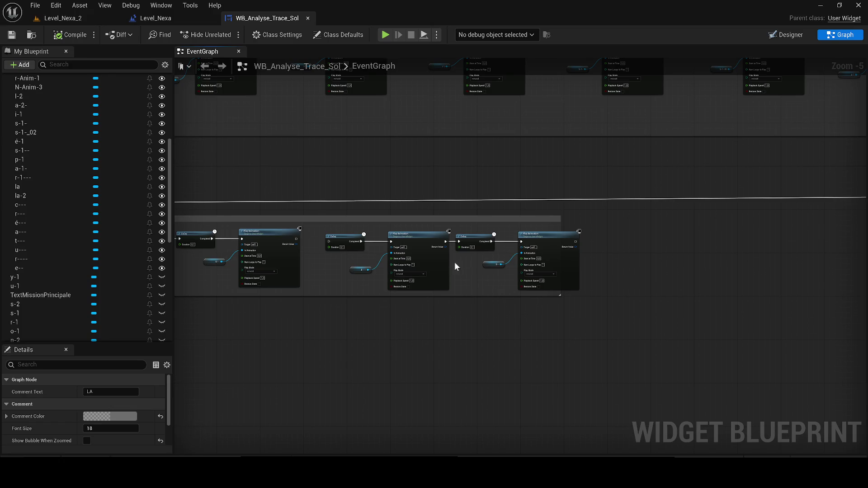
drag(560, 221, 628, 220)
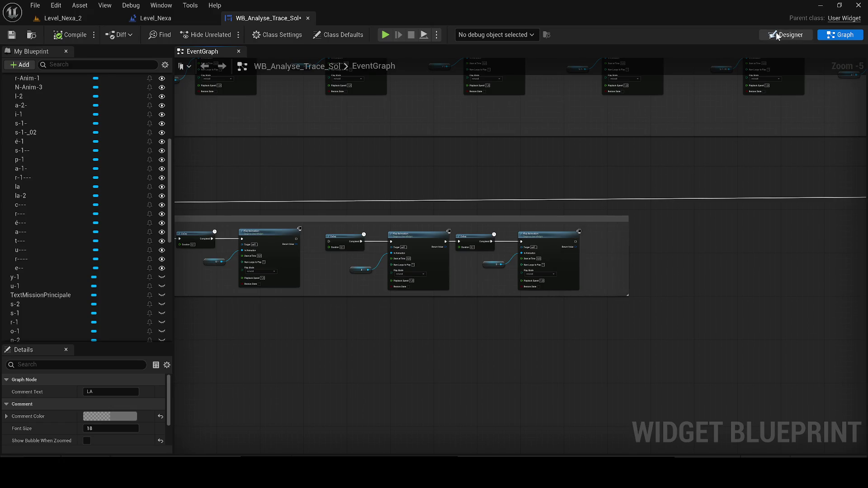
- Set the alpha of all letter widgets, A through n, to 0 to hide them
key(ctrl+shift+alt+d)
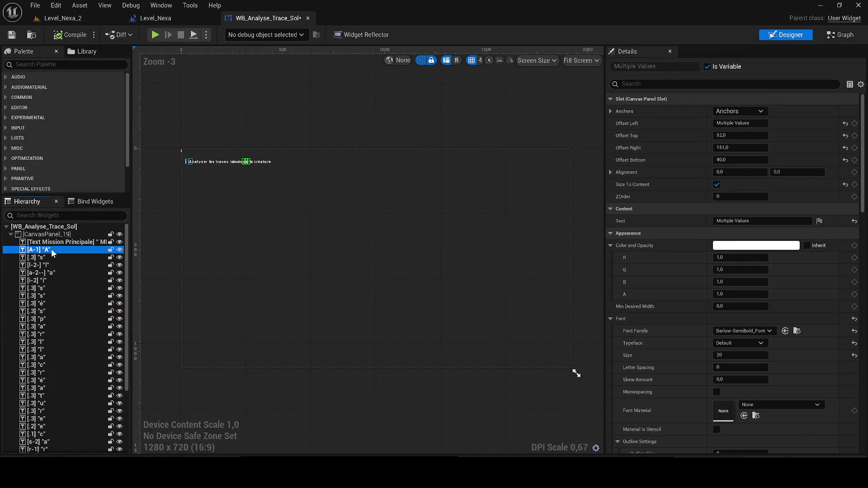
click(51, 248)
scroll(72, 308, down, 5)
scroll(72, 400, down, 2)
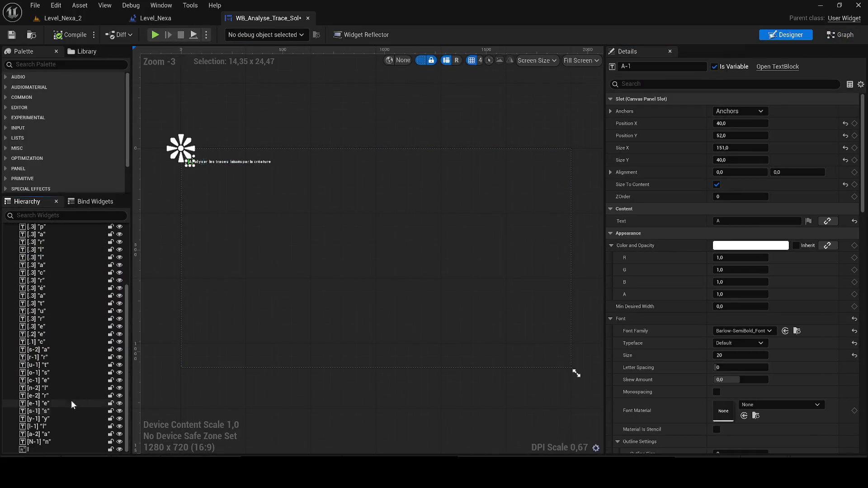
shift+click(53, 440)
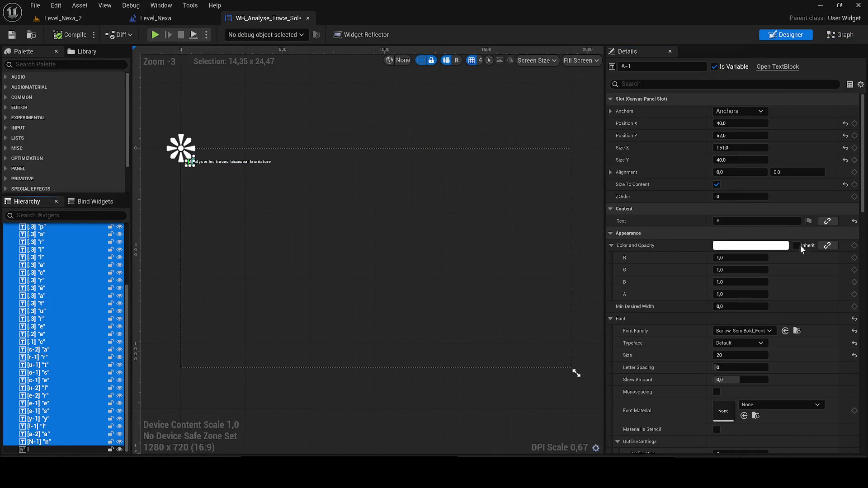
click(732, 294)
text(0)
key(Return)
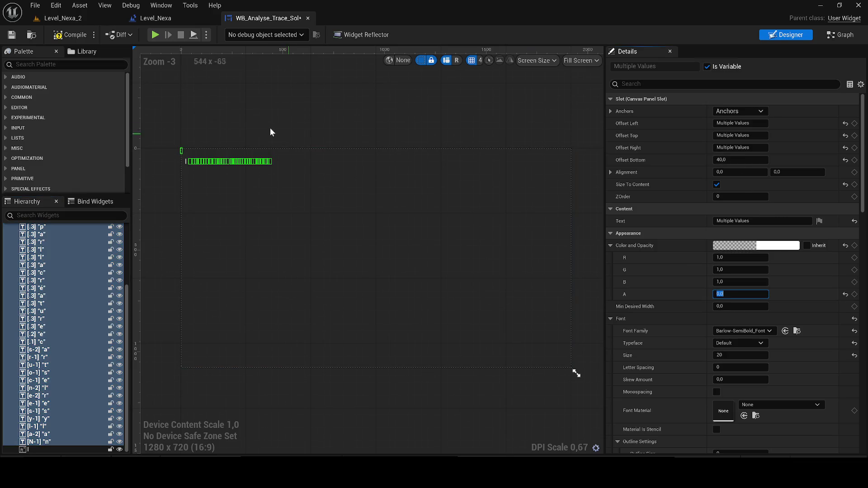
- Clear the selection, save the widget, and play-test Level_Nexa_2 with Alt+P
scroll(196, 134, up, 8)
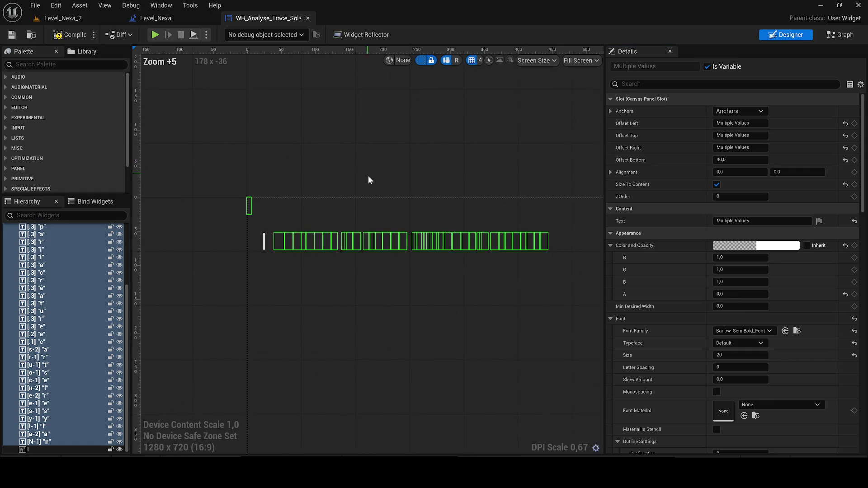
scroll(256, 192, up, 2)
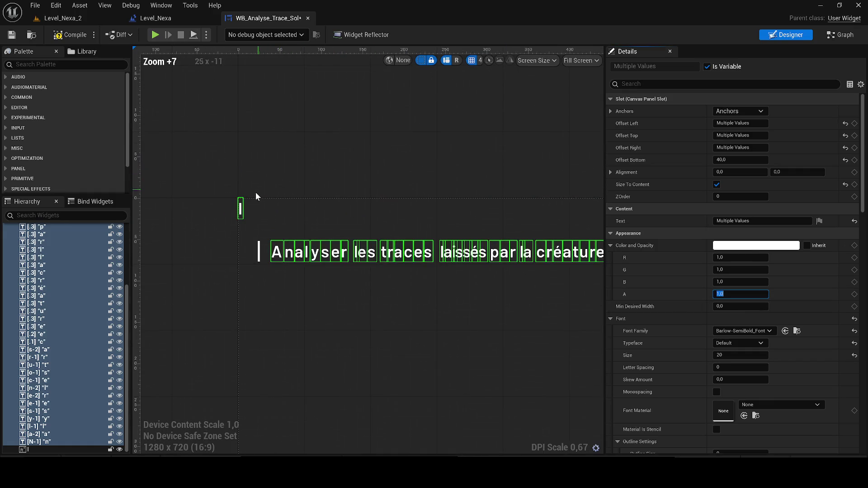
click(240, 205)
scroll(255, 228, up, 3)
click(254, 228)
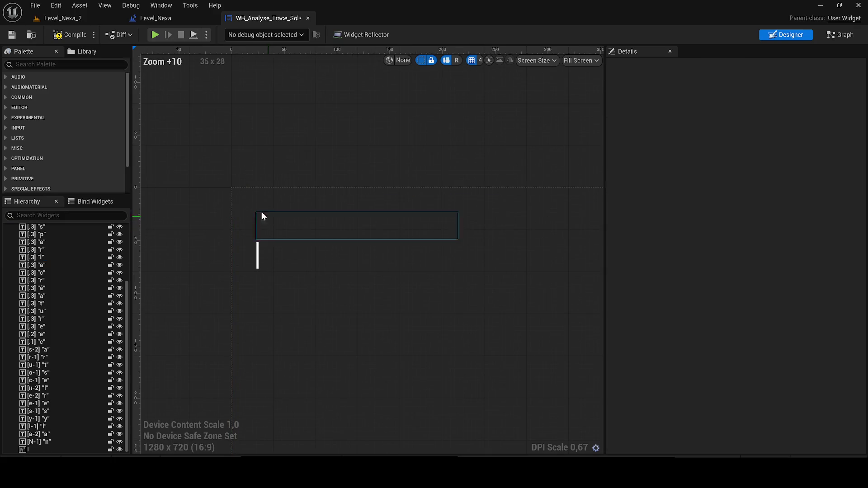
click(12, 36)
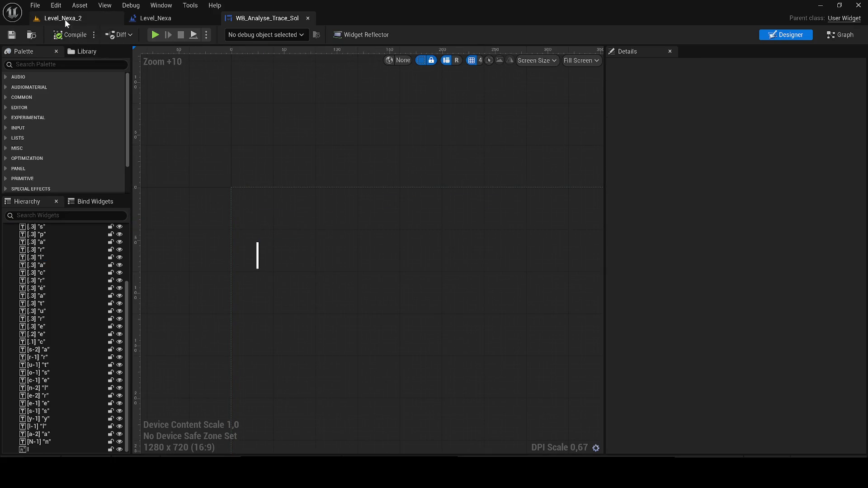
click(64, 19)
key(alt+p)
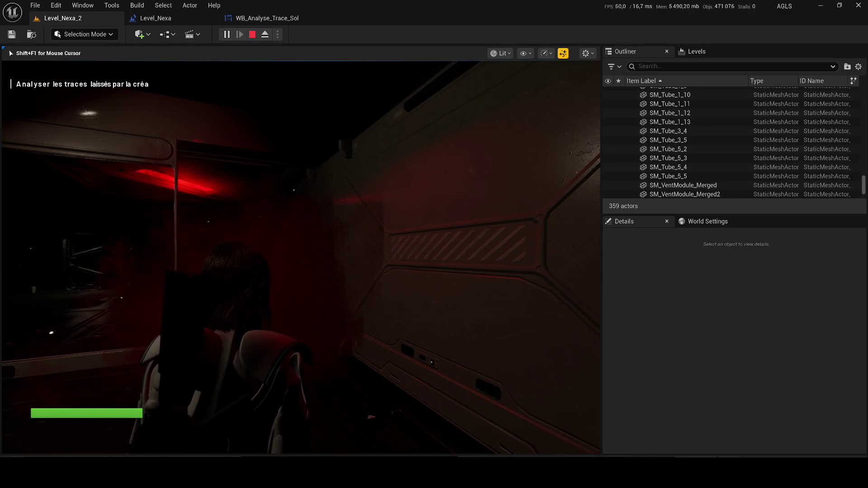
- Stop the test and wire a Play Animation output to the next Delay in the event graph
key(Escape)
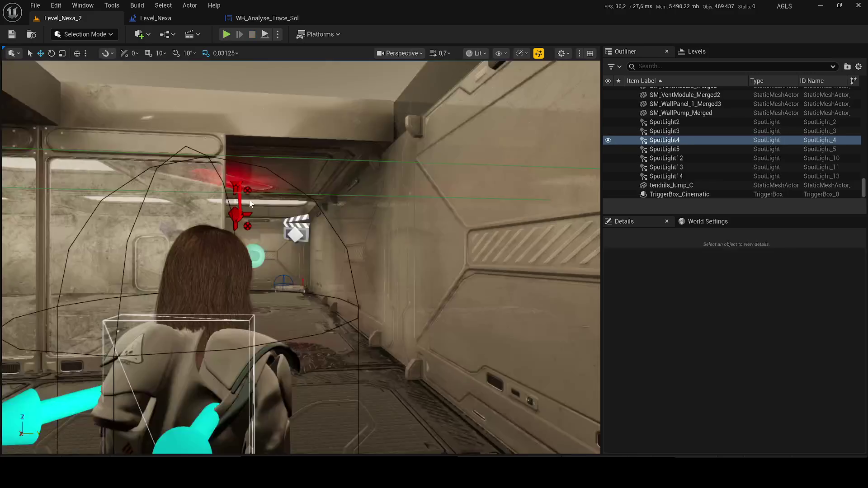
click(264, 18)
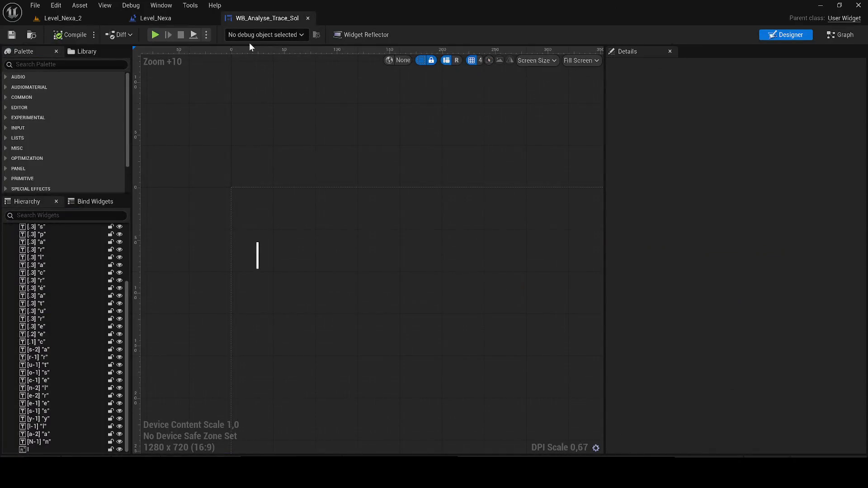
click(839, 34)
scroll(387, 226, down, 7)
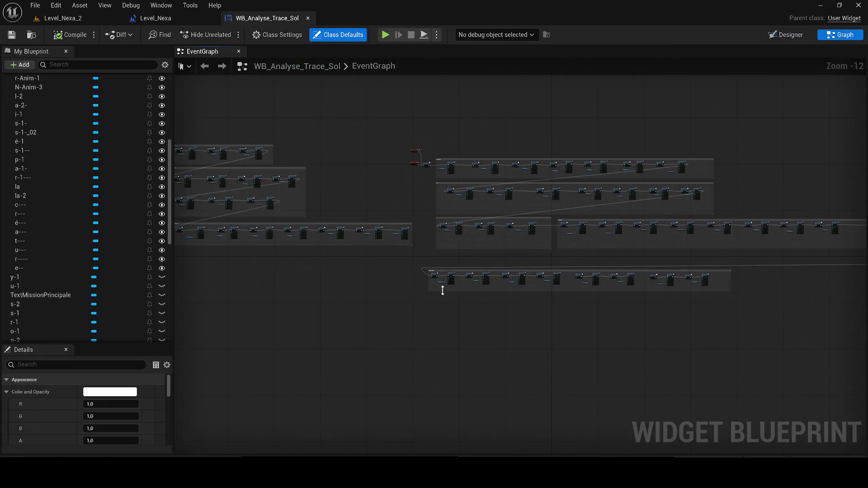
scroll(569, 263, up, 8)
mouse_move(715, 293)
mouse_down()
mouse_move(552, 290)
mouse_move(448, 268)
mouse_move(312, 268)
mouse_move(372, 268)
mouse_up()
scroll(313, 269, up, 1)
mouse_move(633, 283)
mouse_down()
mouse_move(499, 288)
mouse_move(440, 304)
mouse_move(391, 289)
mouse_up()
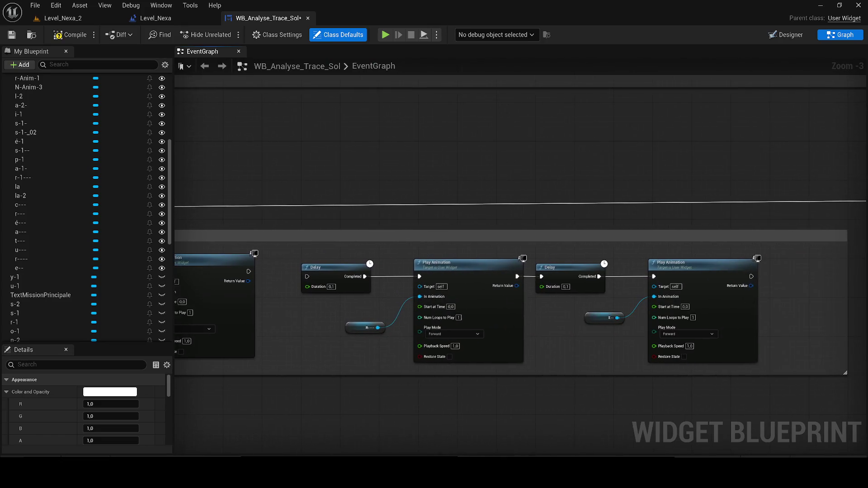
- Delete the extra Delay, l-1 and Play Animation nodes from the animation chain
scroll(389, 288, down, 6)
scroll(444, 260, up, 6)
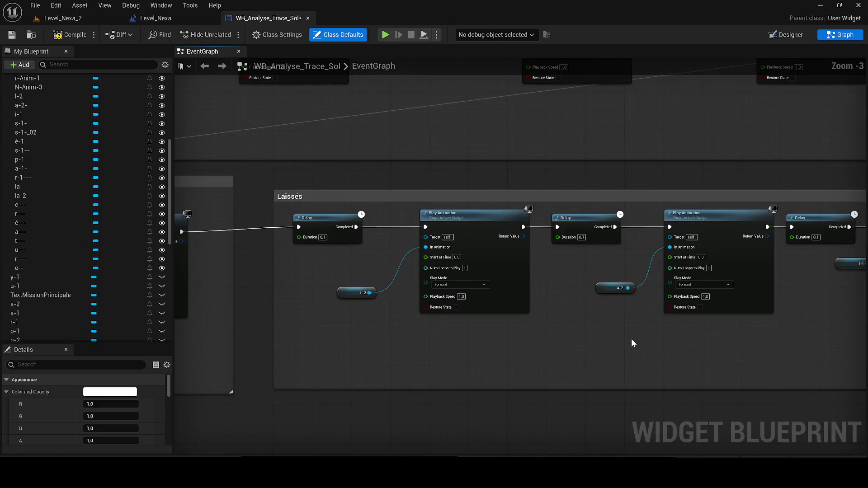
drag(631, 345, 520, 340)
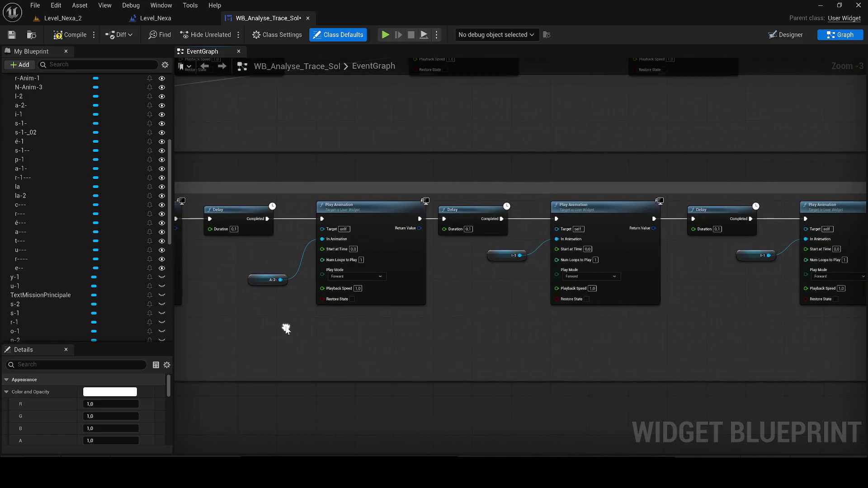
mouse_move(520, 267)
mouse_down()
mouse_move(405, 266)
mouse_move(441, 283)
mouse_up()
scroll(464, 283, up, 1)
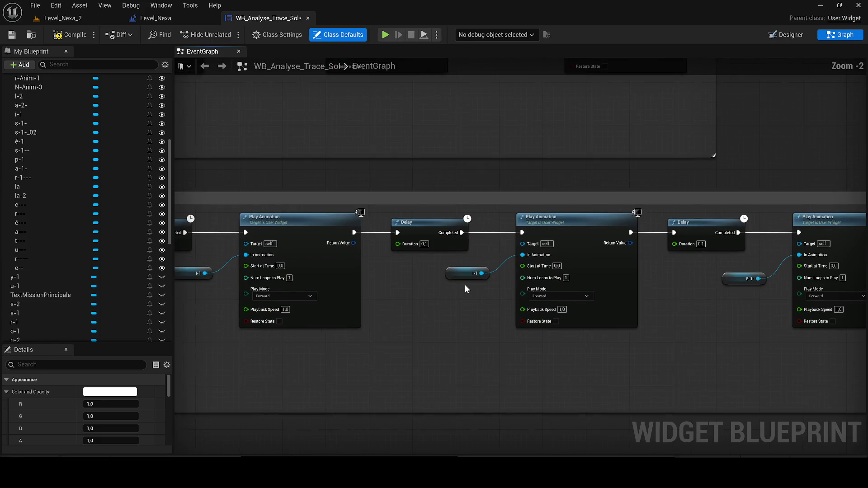
scroll(463, 277, down, 2)
mouse_move(437, 285)
mouse_down()
mouse_move(217, 290)
mouse_move(512, 316)
mouse_up()
mouse_move(574, 358)
mouse_down()
mouse_move(479, 271)
mouse_move(670, 282)
mouse_move(360, 300)
mouse_move(350, 351)
mouse_up()
key(Delete)
mouse_move(571, 350)
mouse_down()
mouse_move(414, 345)
mouse_move(248, 295)
mouse_up()
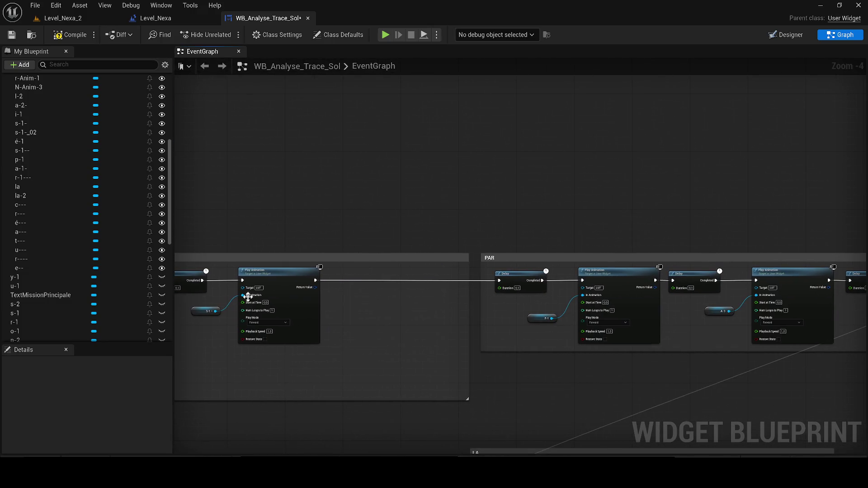
- Compile the widget and run a quick play test of Level_Nexa_2
click(17, 33)
click(786, 35)
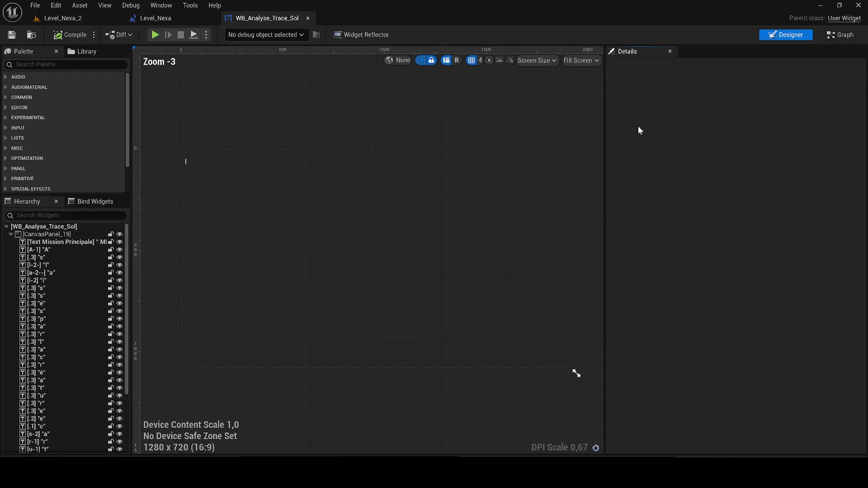
click(63, 18)
click(227, 35)
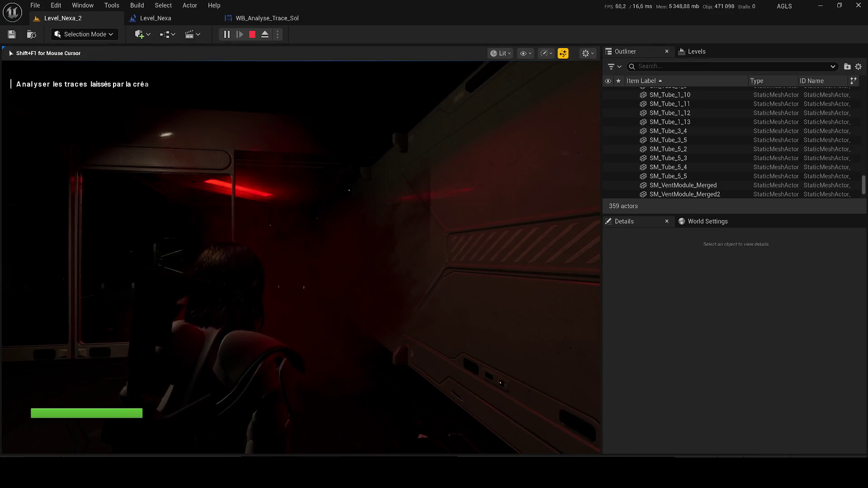
key(shift+F1)
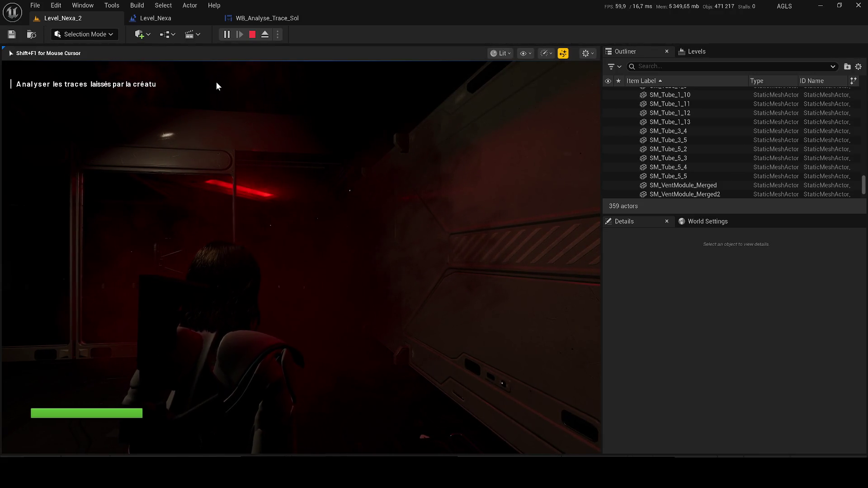
key(Escape)
- Reconnect Play Animation to the Delay node, save the widget, and return to Level_Nexa_2
click(243, 15)
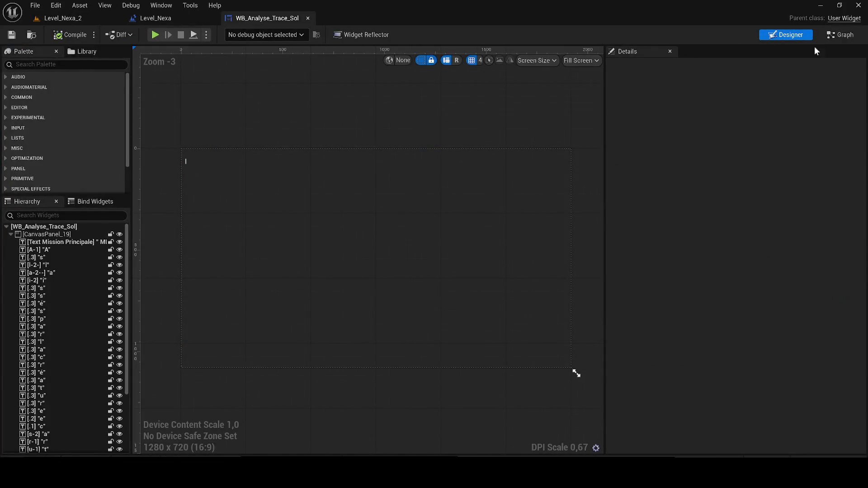
key(ctrl+shift+g)
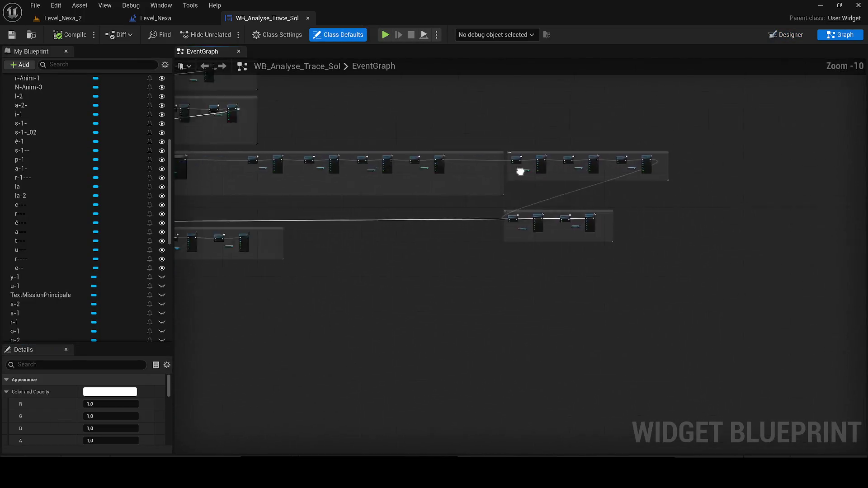
scroll(519, 170, up, 4)
scroll(457, 250, up, 3)
drag(469, 270, 537, 277)
mouse_move(717, 352)
mouse_down()
mouse_move(454, 296)
mouse_move(392, 268)
mouse_up()
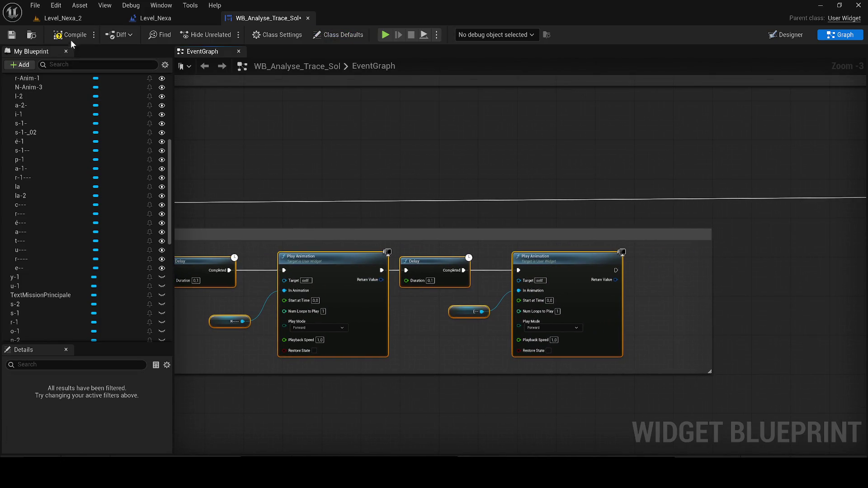
click(18, 35)
scroll(297, 115, down, 9)
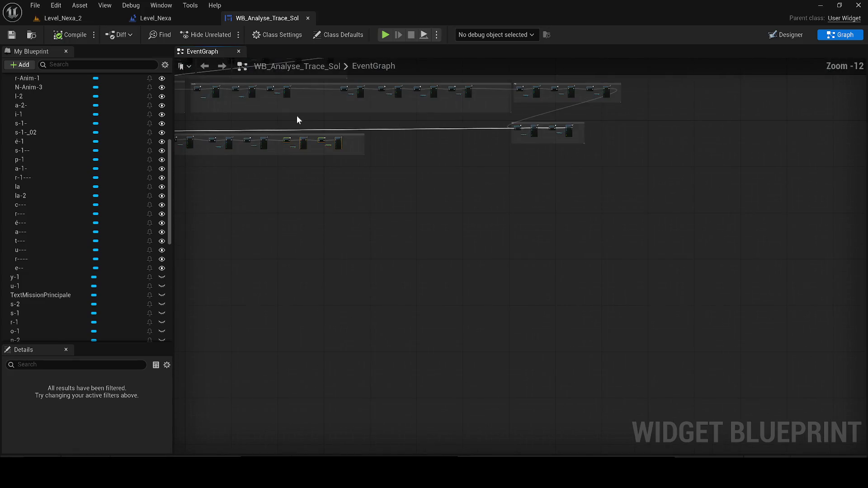
mouse_move(470, 219)
mouse_down()
mouse_move(537, 267)
mouse_move(536, 283)
mouse_move(788, 310)
mouse_move(451, 258)
mouse_up()
click(68, 18)
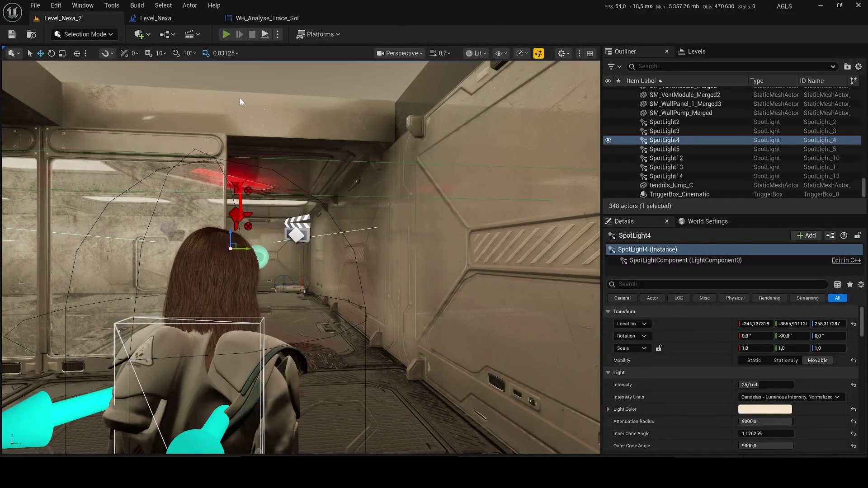
key(alt+p)
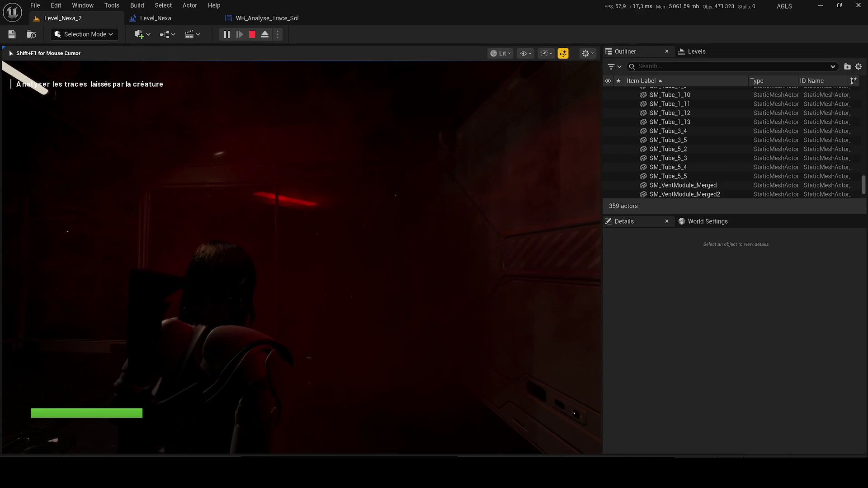
key(Escape)
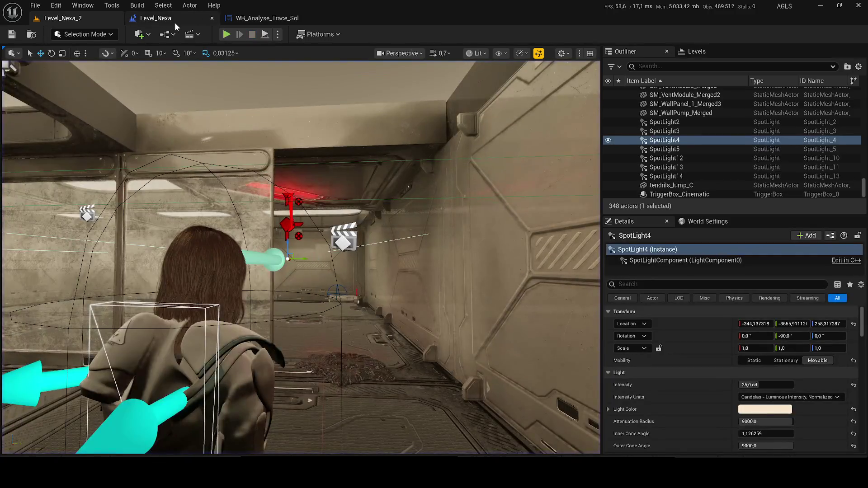
- Move Create Widget and Add to Viewport after Reverse ANIM, wire them, and save
click(177, 22)
scroll(248, 176, down, 1)
mouse_move(422, 304)
mouse_down()
mouse_move(397, 271)
mouse_move(308, 217)
mouse_up()
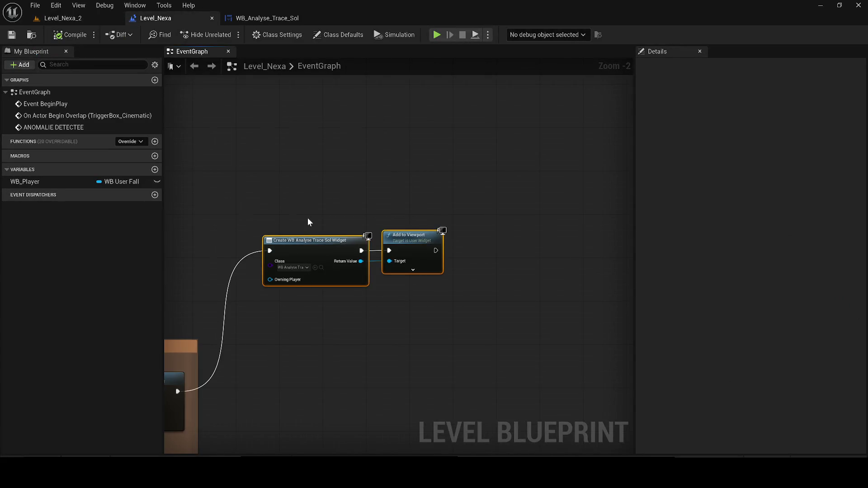
key(Delete)
scroll(404, 212, down, 6)
scroll(404, 217, up, 5)
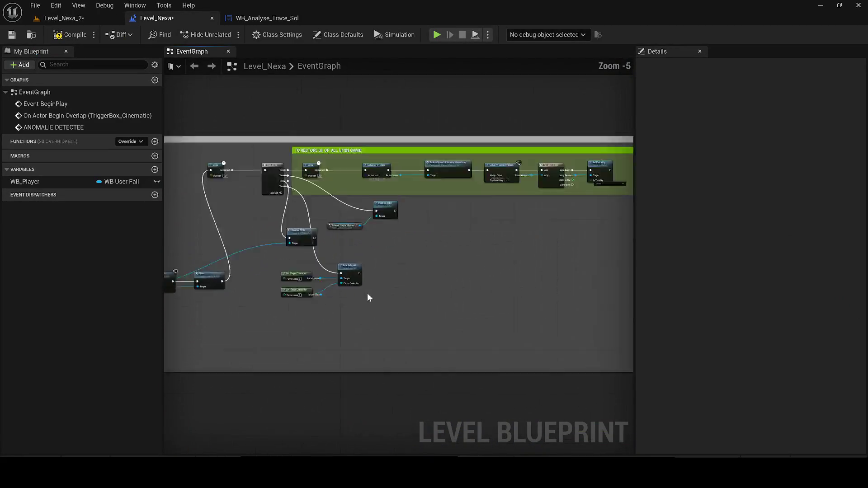
drag(483, 367, 484, 363)
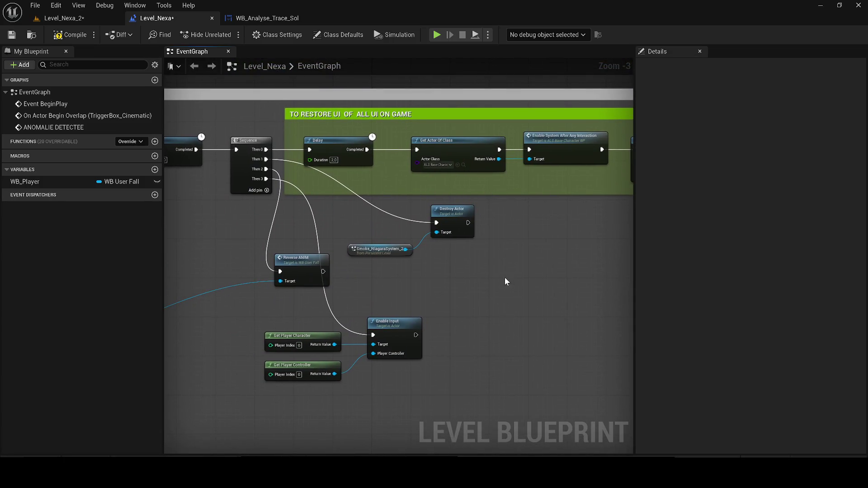
key(ctrl+v)
mouse_move(322, 271)
mouse_down()
mouse_move(472, 288)
mouse_move(516, 267)
mouse_up()
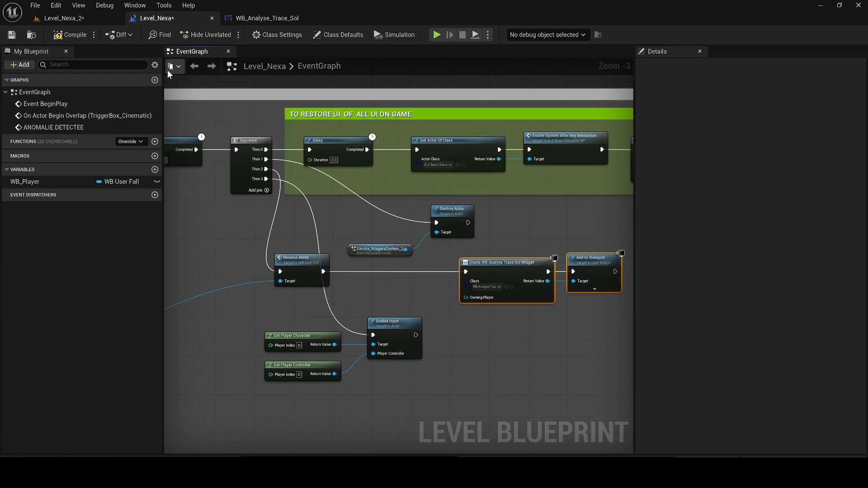
key(ctrl+s)
click(67, 19)
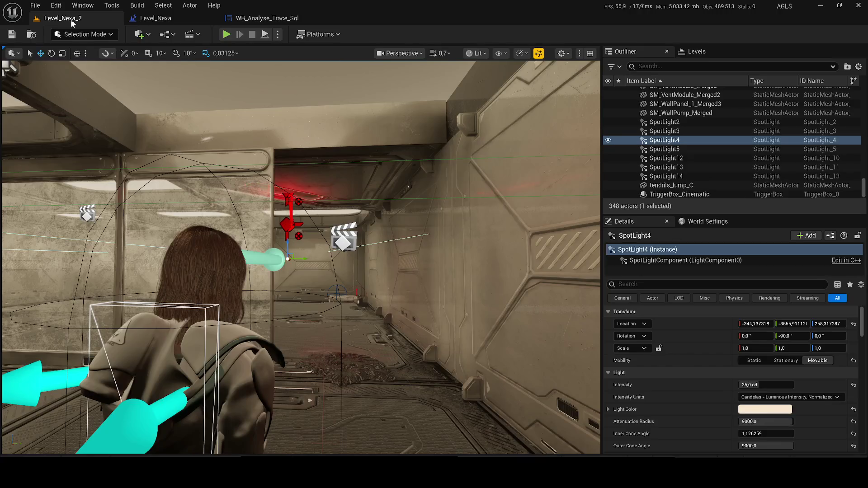
- Run Level_Nexa_2 in Play mode, walk the character forward to the doorway, then stop
click(226, 35)
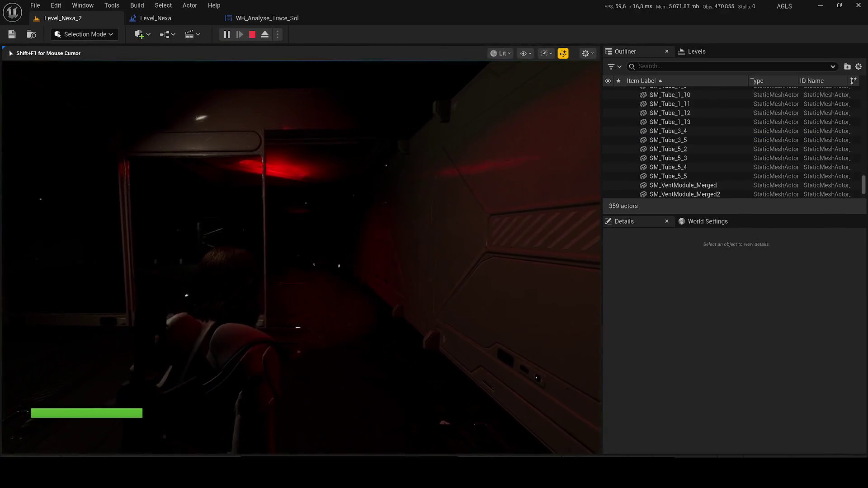
key(Escape)
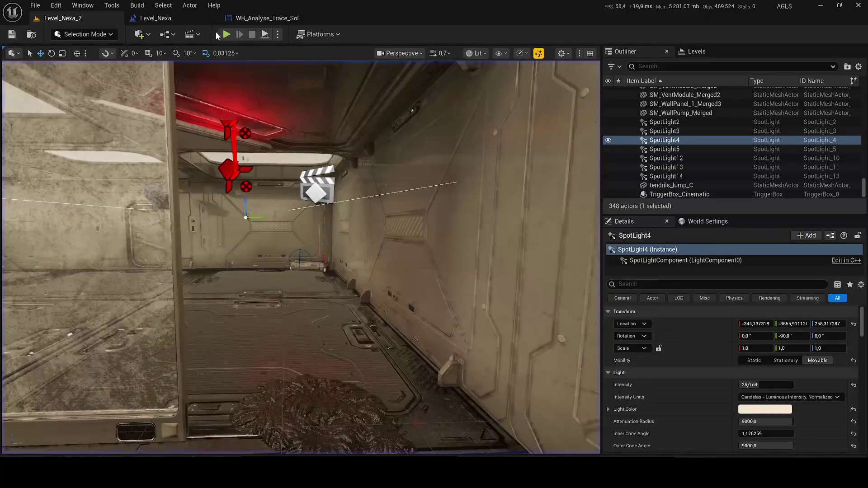
click(226, 35)
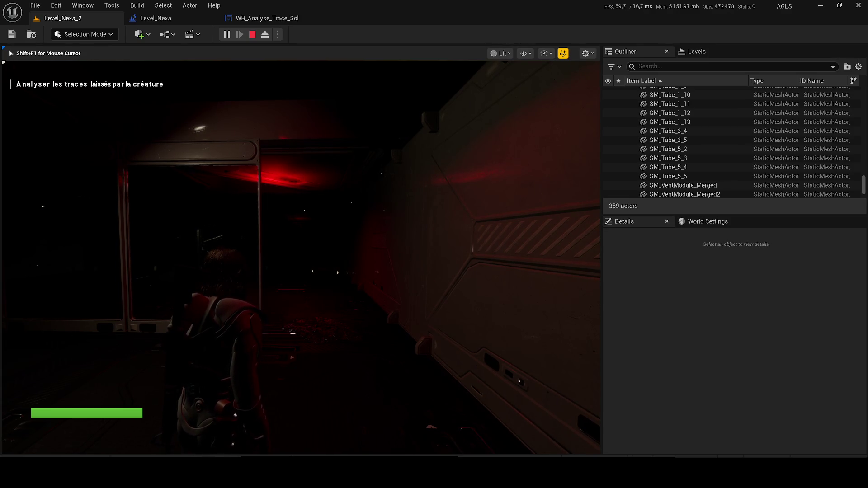
key(shift+F1)
key(Escape)
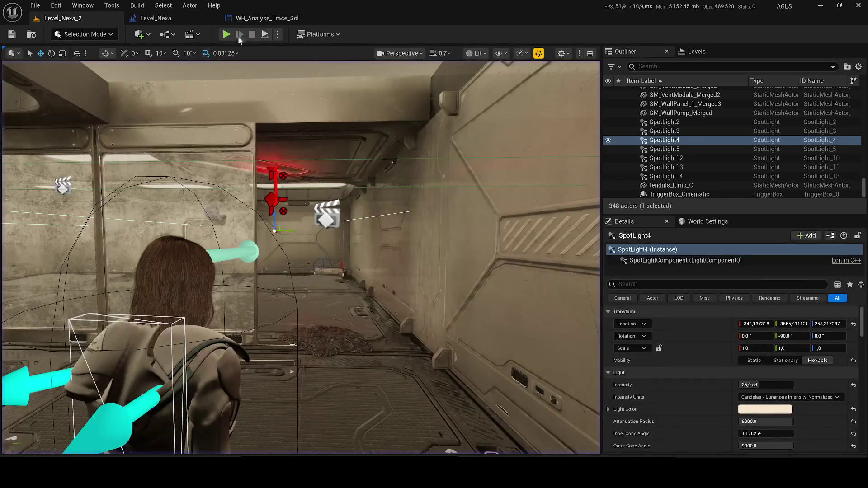
click(231, 34)
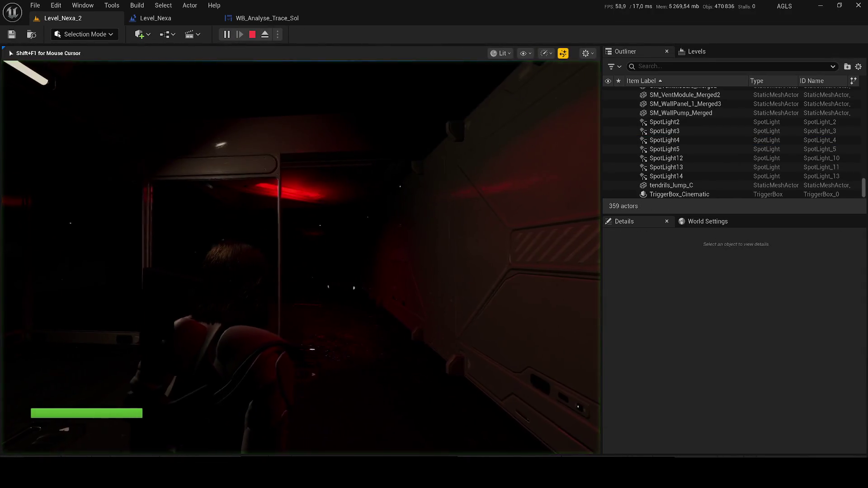
key(w)
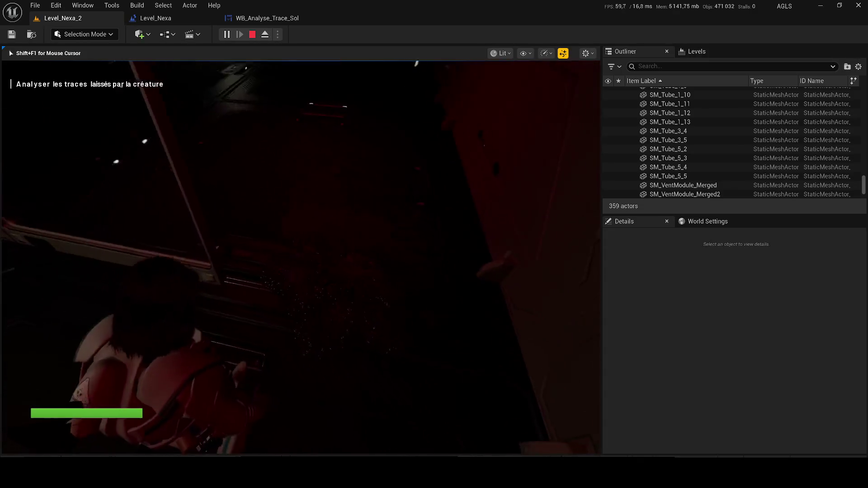
key(Escape)
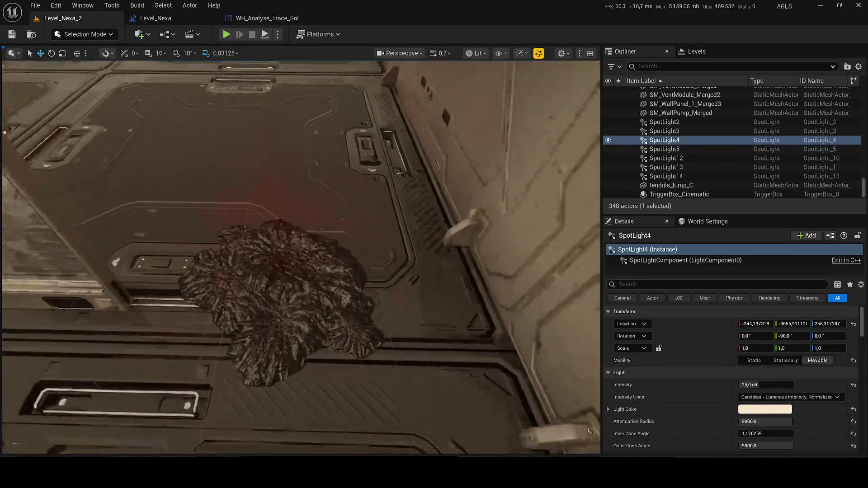
- Bring up the Content Drawer at the top-level Content folder
scroll(300, 258, up, 5)
scroll(300, 257, down, 5)
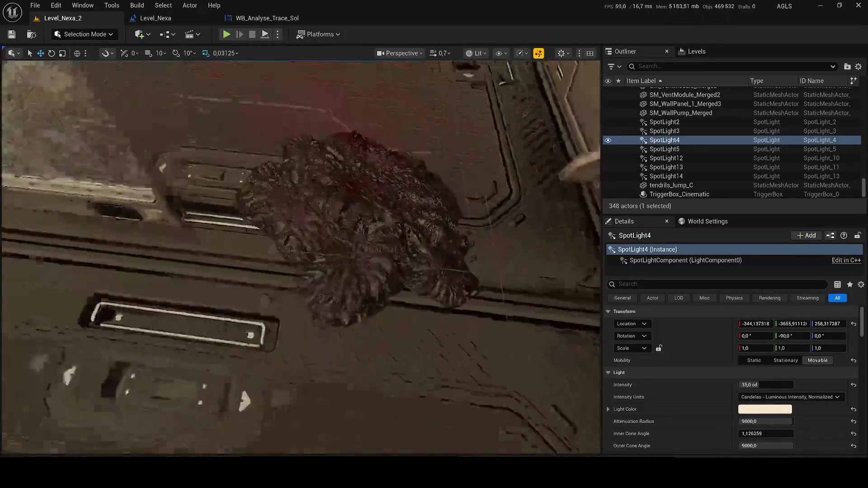
key(ctrl+space)
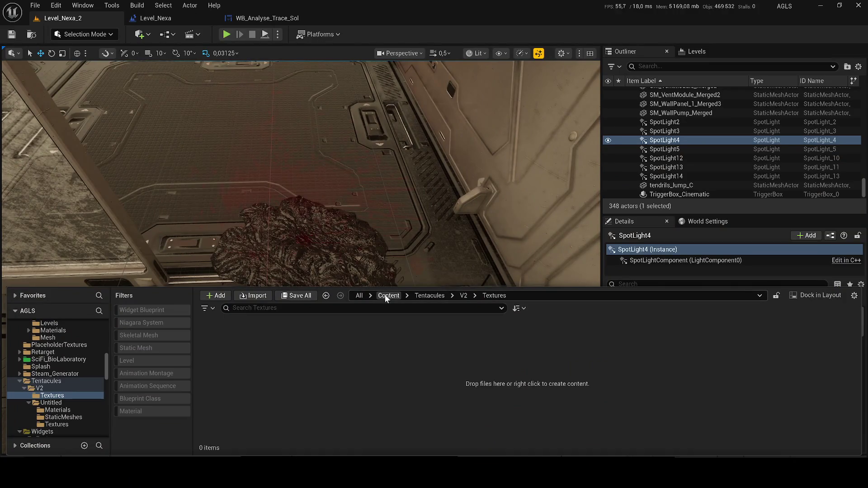
click(385, 295)
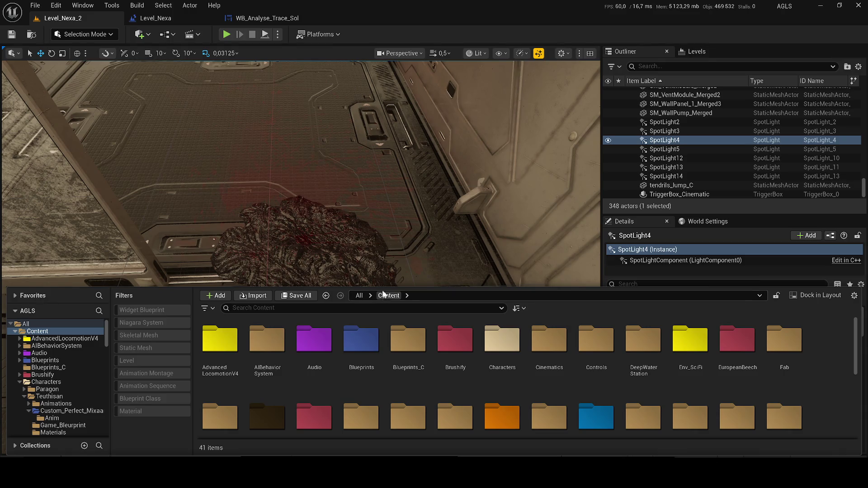
- Select and delete the tendrils_lump_C mesh from the level, then filter with 'teu'
double_click(671, 186)
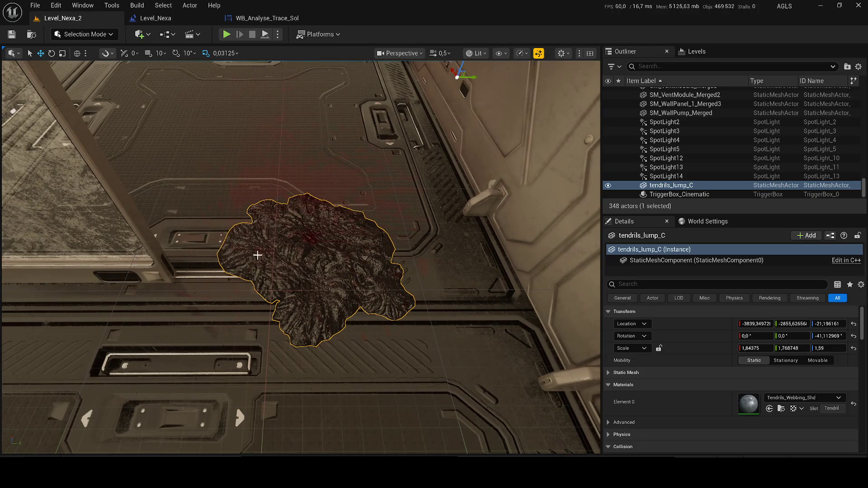
key(Delete)
text(teu)
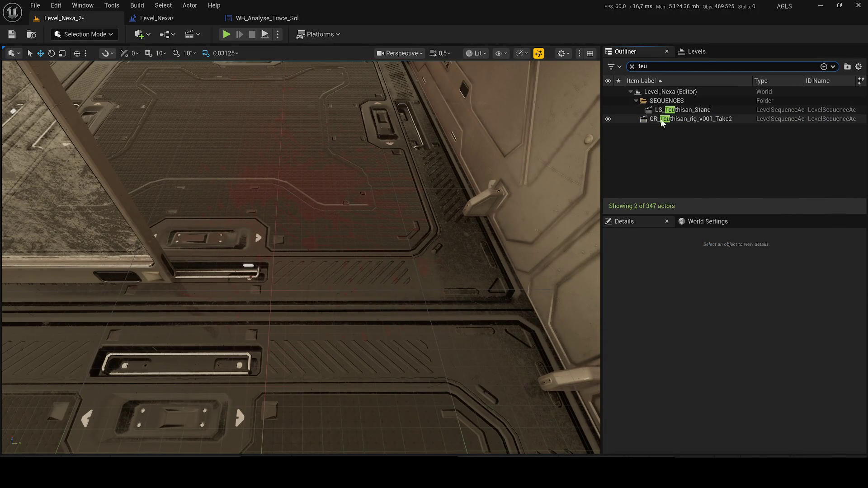
mouse_move(310, 226)
mouse_down()
mouse_move(348, 204)
mouse_move(357, 217)
mouse_move(335, 210)
mouse_move(409, 323)
mouse_up()
key(ctrl+space)
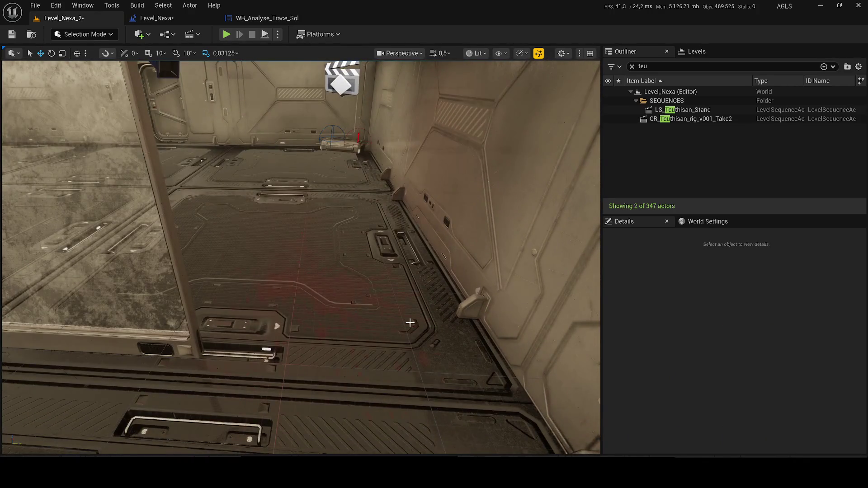
key(ctrl+space)
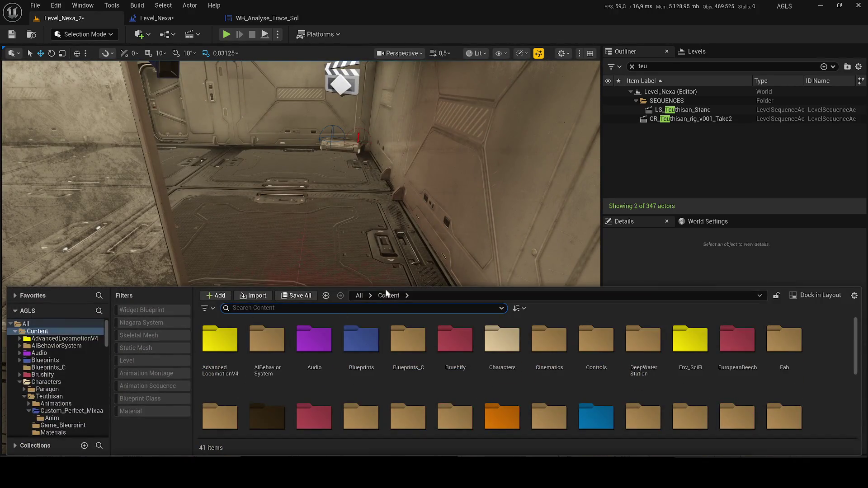
- Search 'teu', show BP_Teuthisan_Game in folder view, and browse into Teuthisan/Game_Bleurprint
text(teu)
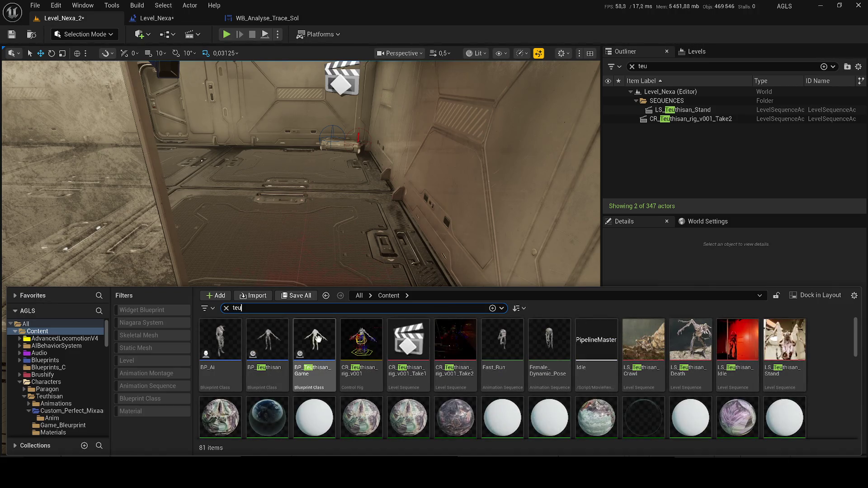
right_click(320, 339)
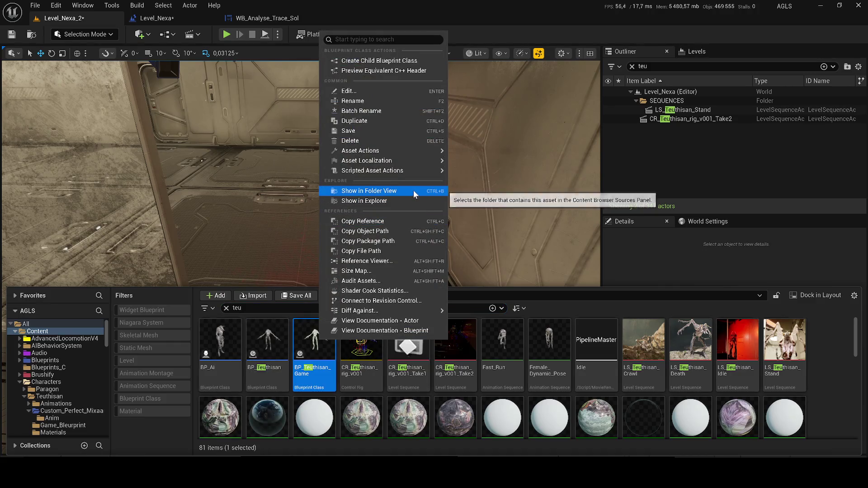
click(418, 192)
double_click(267, 346)
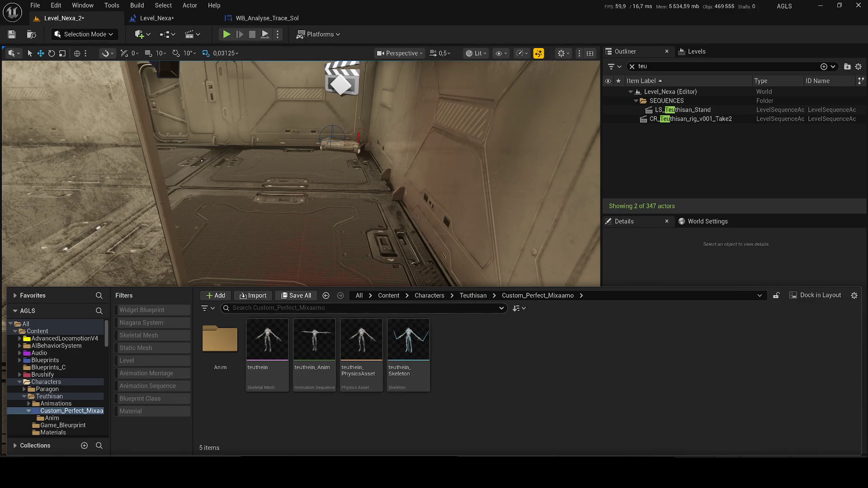
click(429, 296)
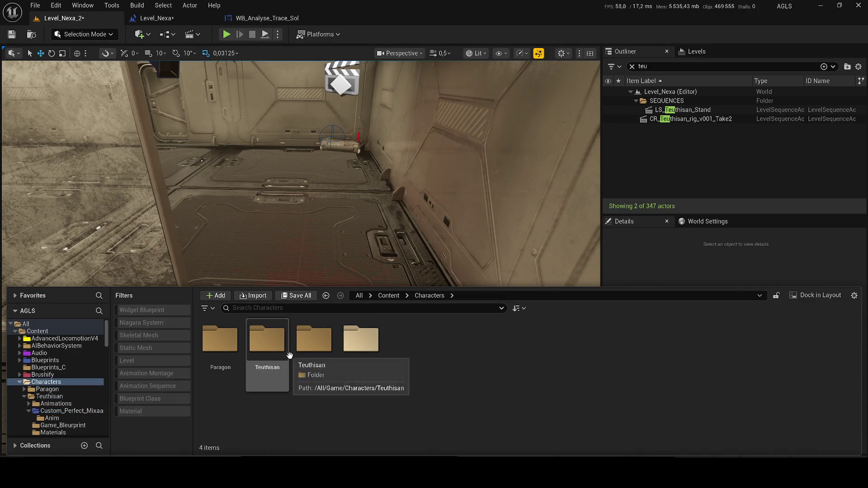
double_click(272, 355)
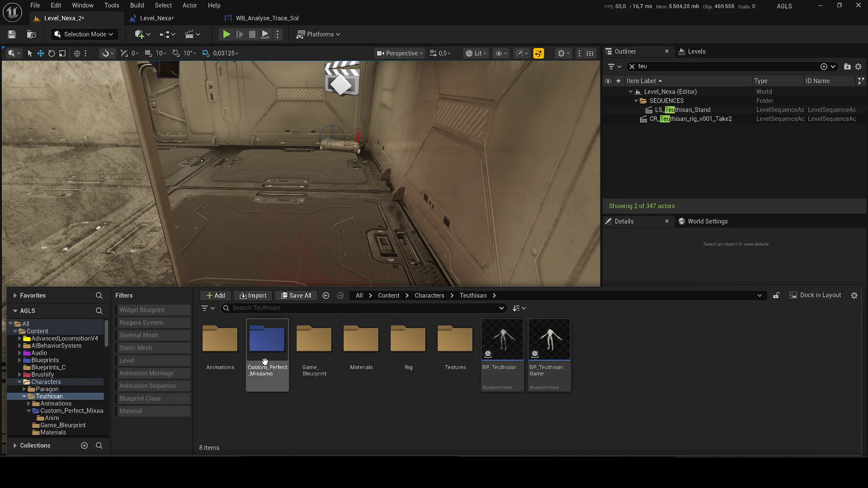
click(263, 373)
double_click(263, 373)
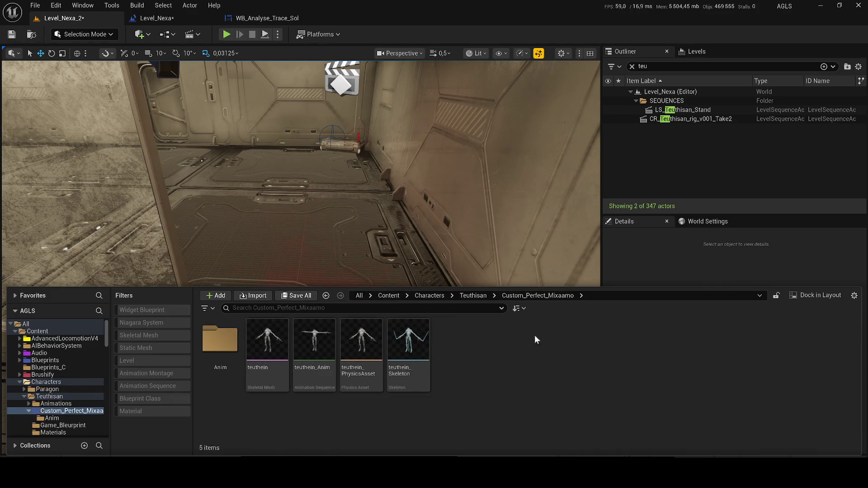
click(473, 295)
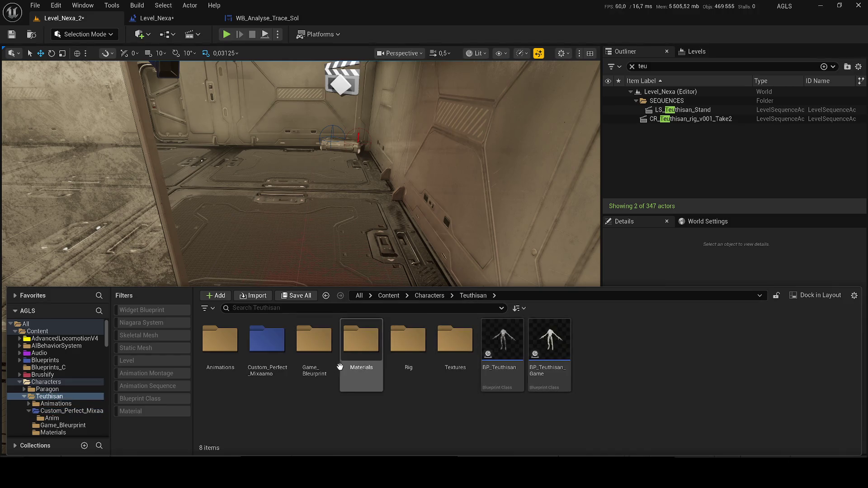
double_click(312, 357)
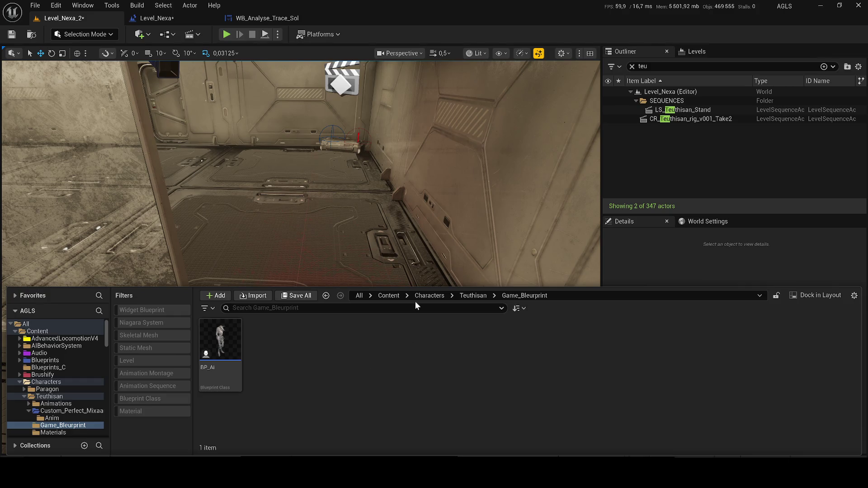
right_click(338, 331)
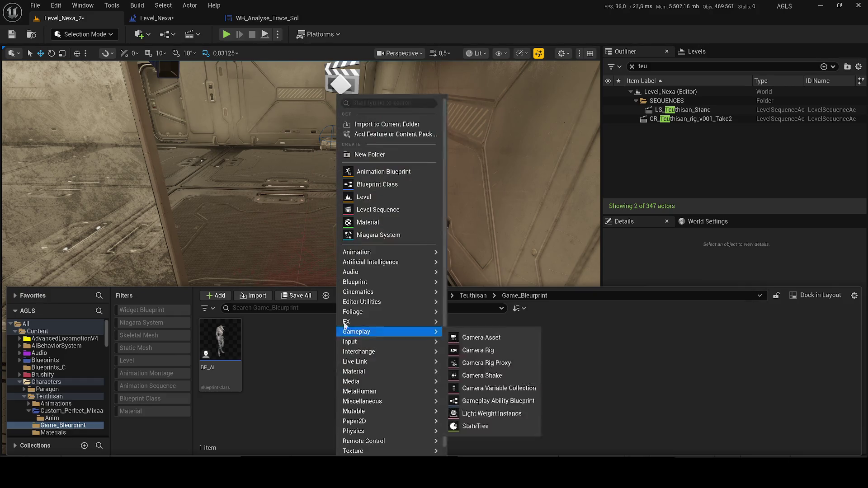
- Create an Actor-based Blueprint Class named BP_Trace and open it for editing
click(370, 185)
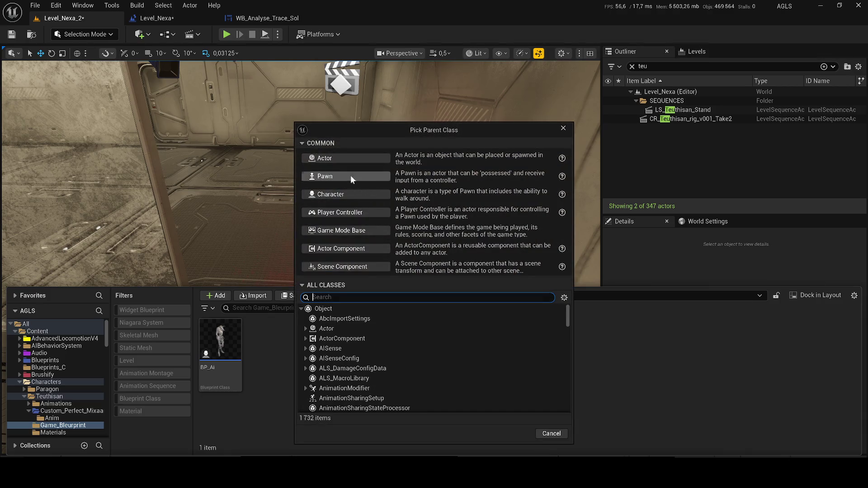
click(333, 161)
text(BP_)
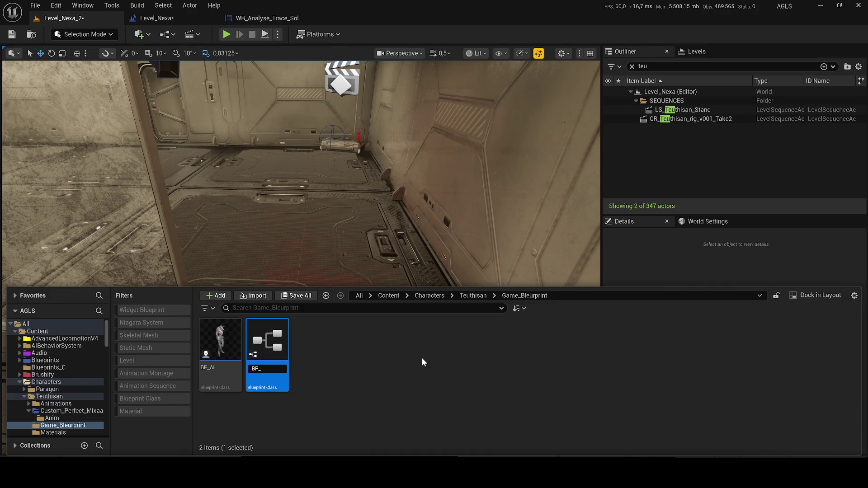
text(Trace)
key(Return)
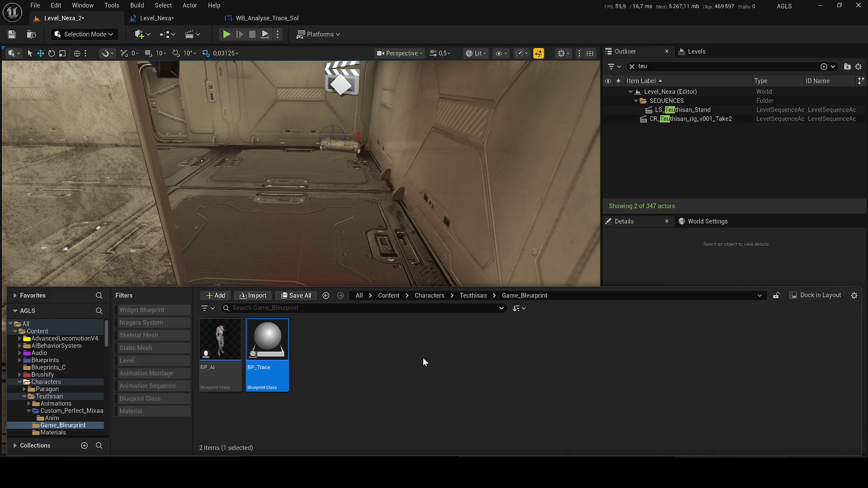
double_click(275, 381)
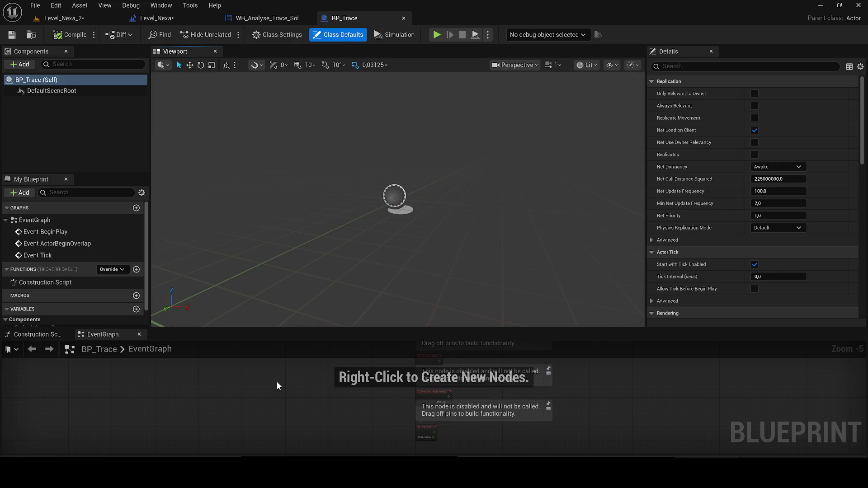
- Close the Construction Script, dock the EventGraph beside the Viewport, and show the Viewport
click(64, 336)
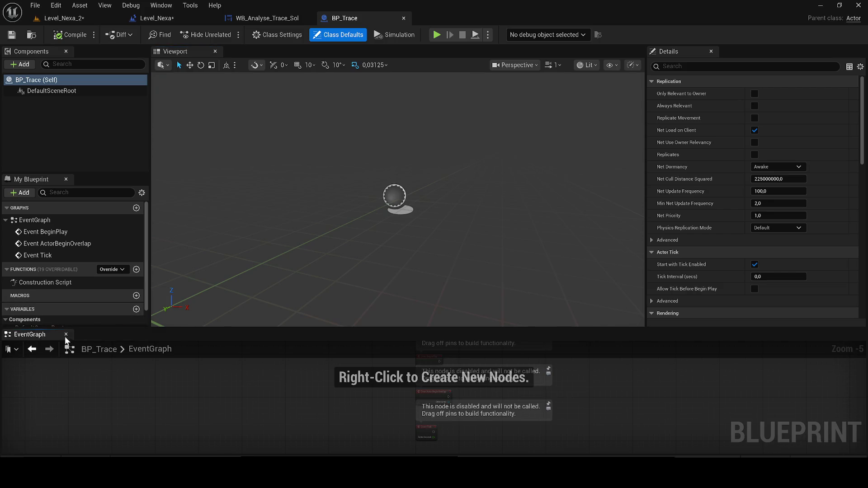
drag(257, 216, 257, 49)
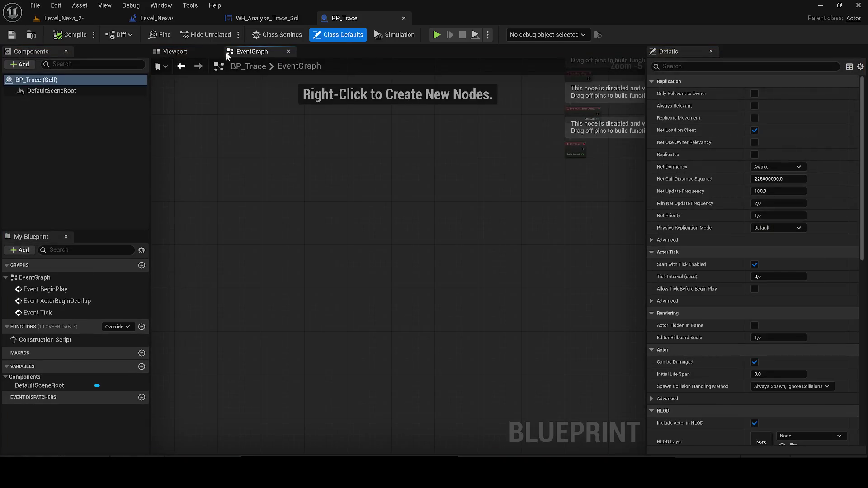
click(185, 52)
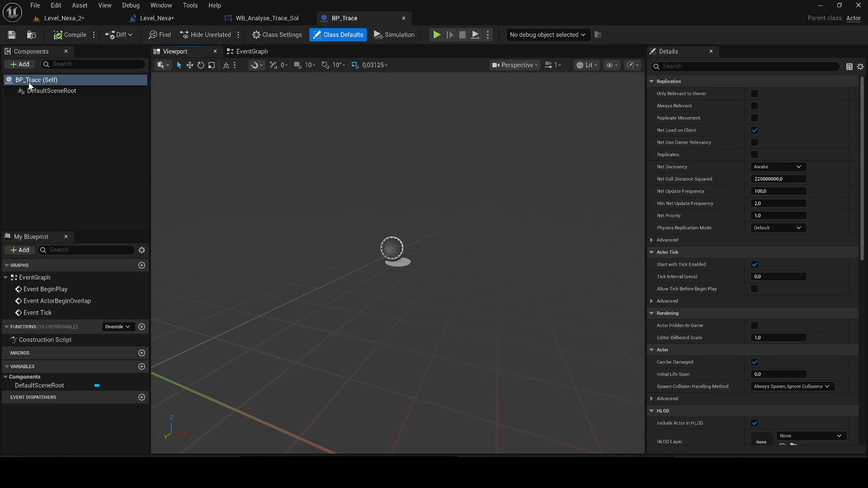
- Open the Content Drawer and go up to the top-level Content folder
key(ctrl+space)
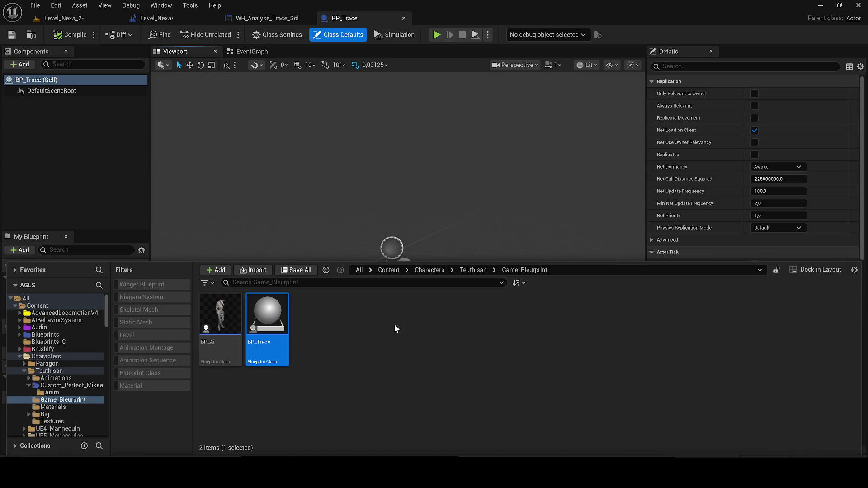
click(427, 270)
click(388, 271)
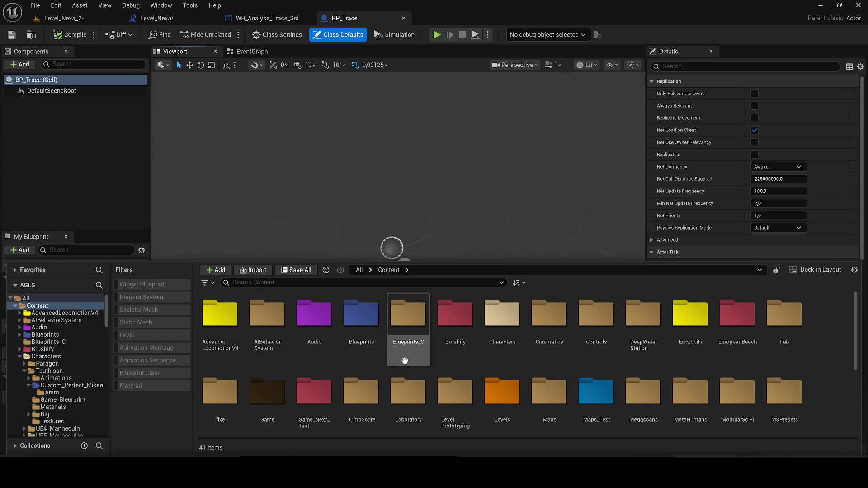
scroll(407, 352, down, 5)
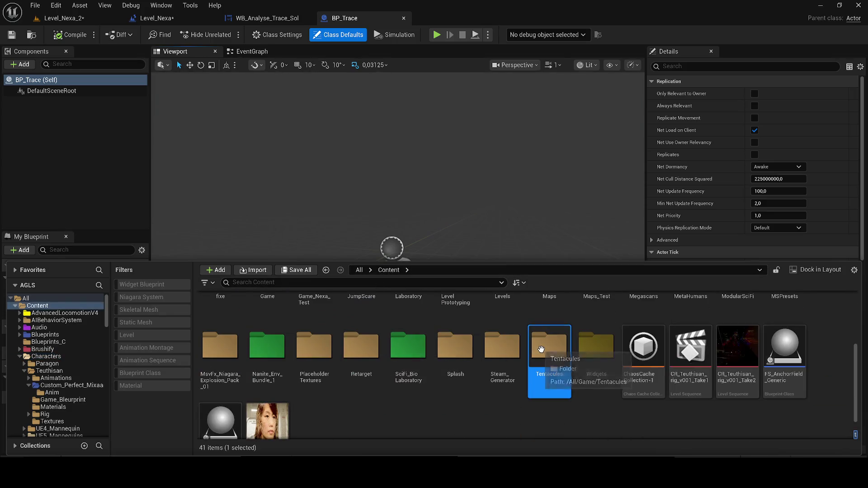
- Add tendrils_lump_C from Tentacules/V2/Untitled/StaticMeshes as a BP_Trace component
double_click(545, 355)
double_click(205, 329)
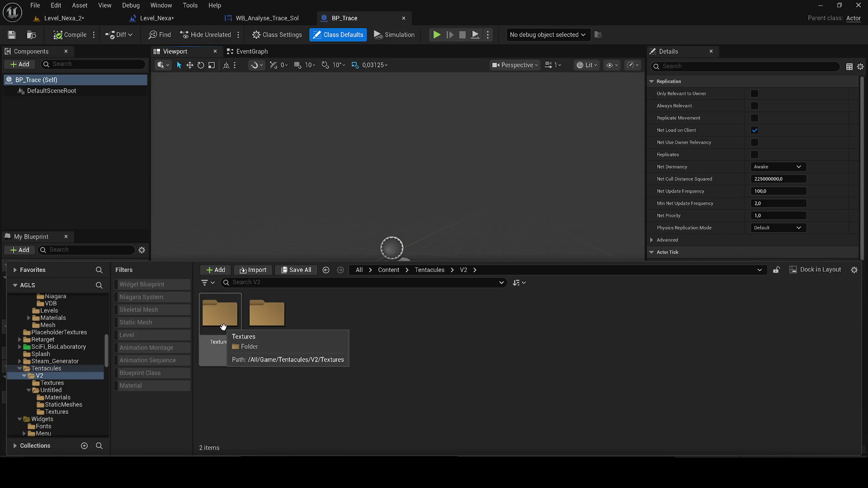
double_click(260, 323)
double_click(271, 344)
mouse_move(454, 316)
mouse_down()
mouse_move(447, 328)
mouse_move(85, 155)
mouse_up()
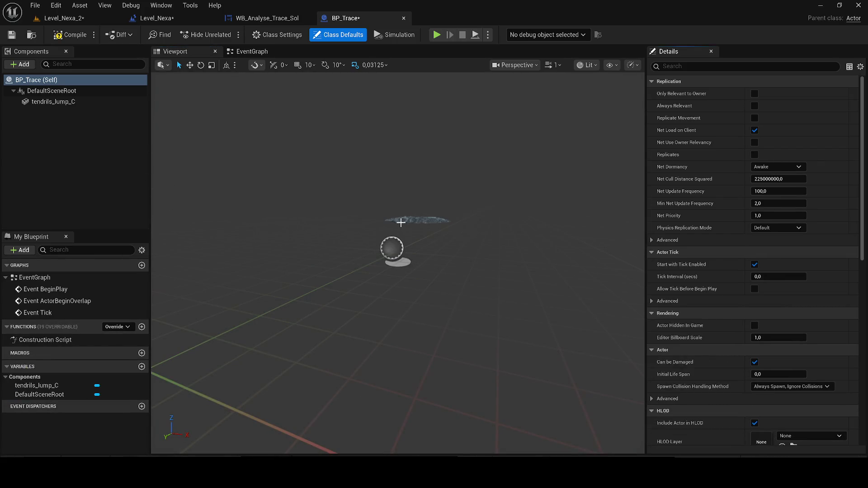
- Reposition tendrils_lump_C, scale it to 1.8125 by 1.875, and open its Element 0 material list
click(53, 101)
scroll(398, 237, down, 1)
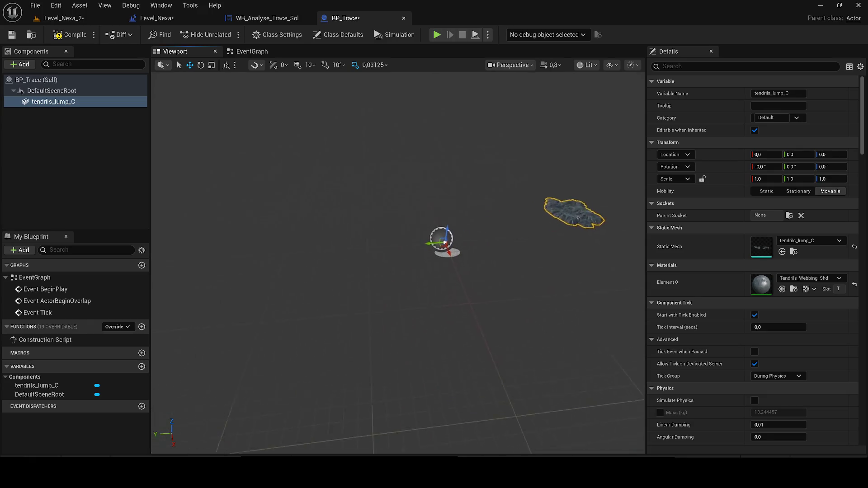
mouse_move(397, 236)
mouse_down()
mouse_move(232, 253)
mouse_move(238, 301)
mouse_move(218, 296)
mouse_up()
key(r)
key(w)
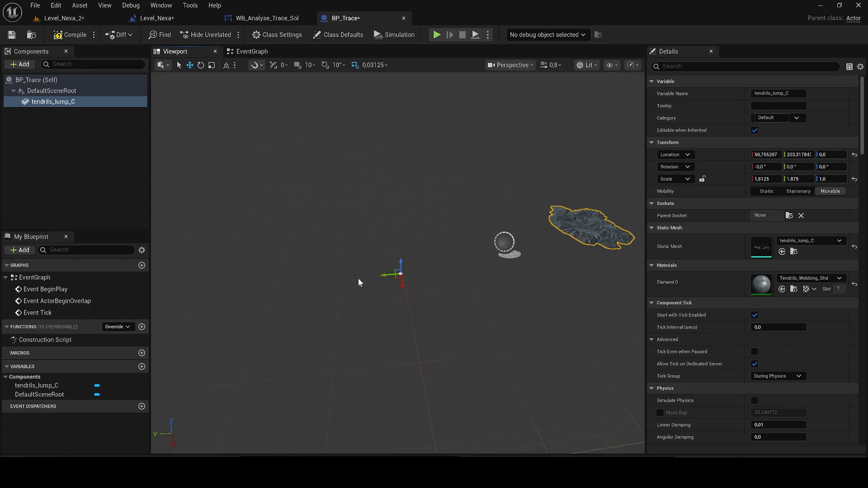
mouse_move(379, 274)
mouse_down()
mouse_move(260, 287)
mouse_move(254, 304)
mouse_up()
key(f)
scroll(397, 271, up, 6)
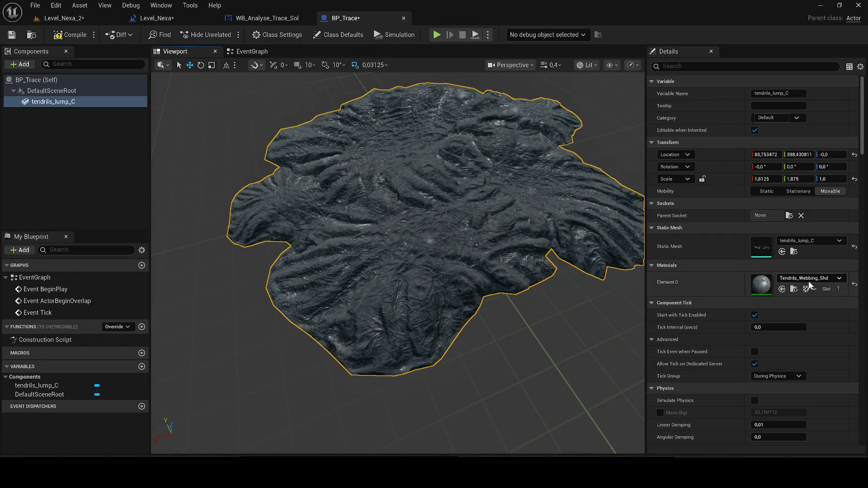
click(783, 278)
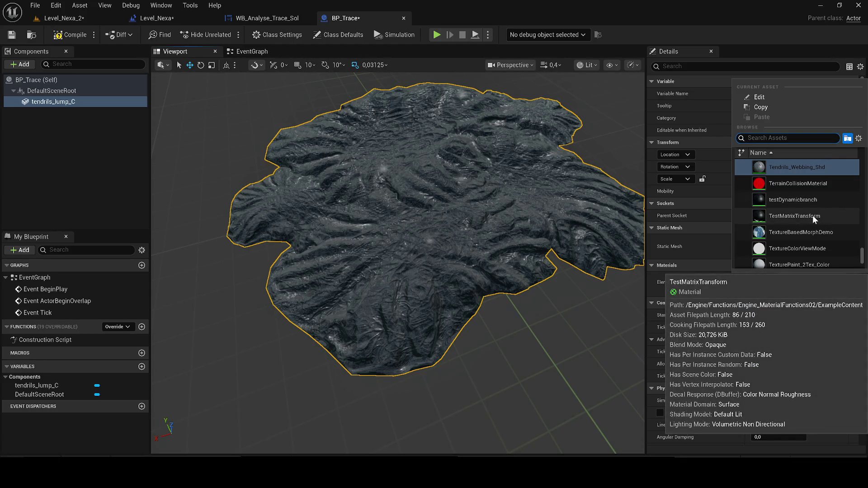
- Try TexturePaint_2Tex_Color on Element 0, undo it, and open Tendrils_Webbing_Shd from the content library
scroll(816, 217, down, 3)
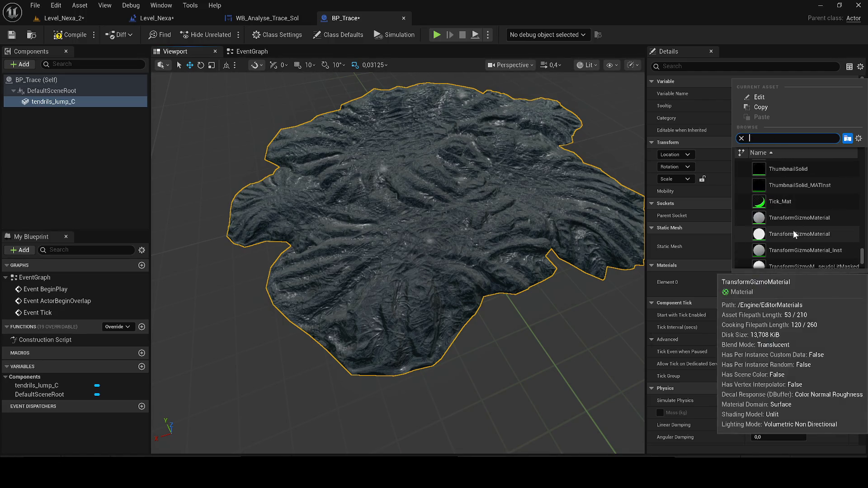
click(796, 261)
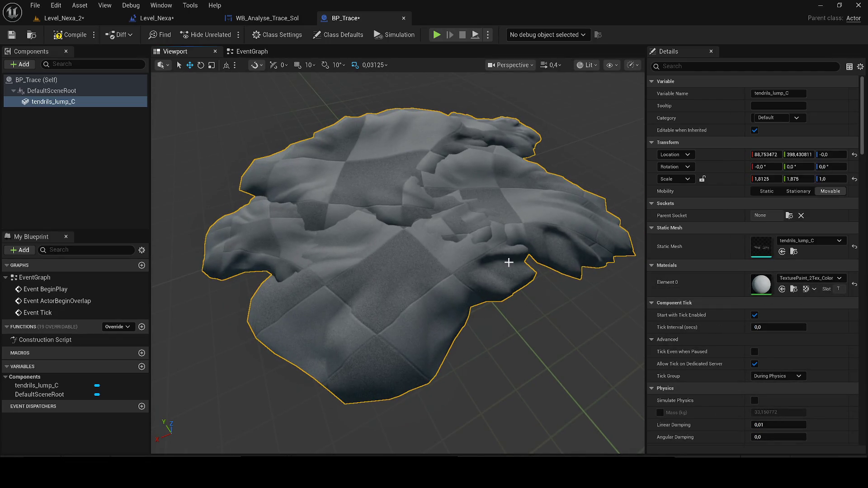
scroll(509, 258, down, 5)
scroll(416, 281, up, 8)
scroll(397, 262, down, 3)
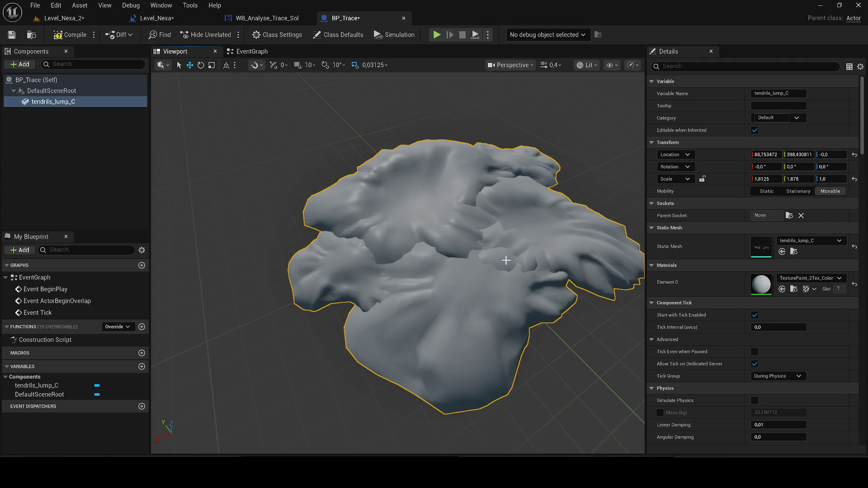
key(ctrl+z)
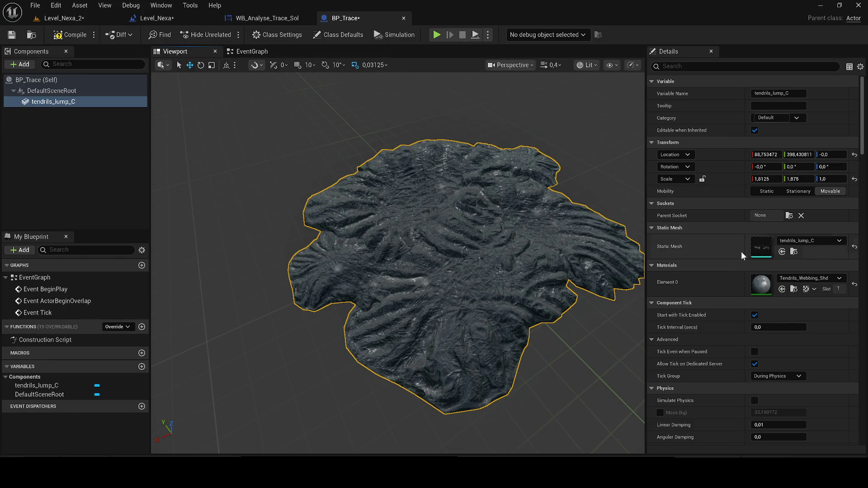
click(793, 289)
double_click(228, 341)
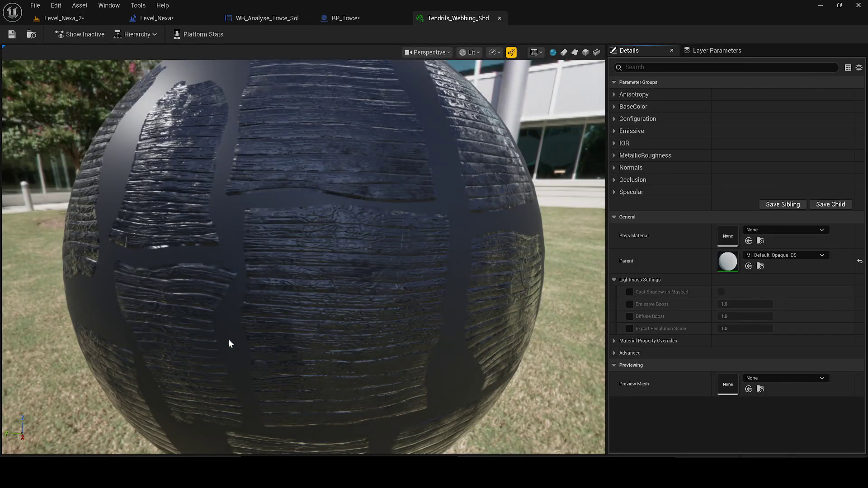
- Give the material a dark red-brown BaseColorFactor and save it
scroll(447, 262, down, 5)
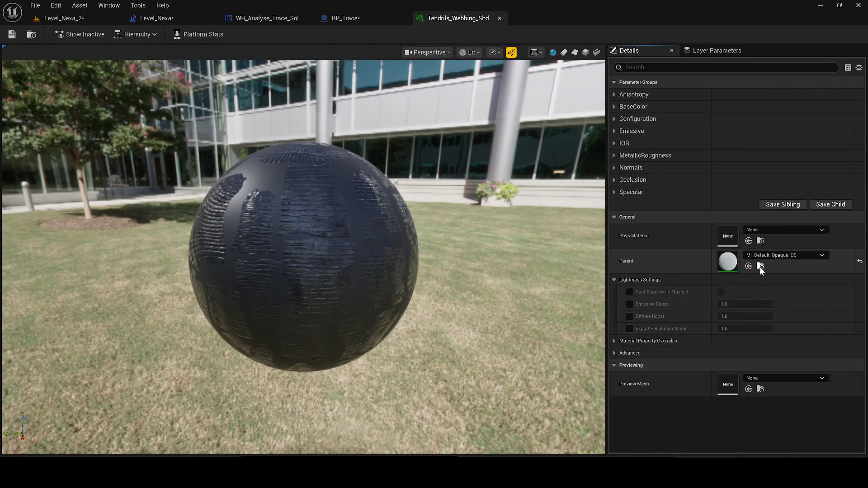
click(759, 266)
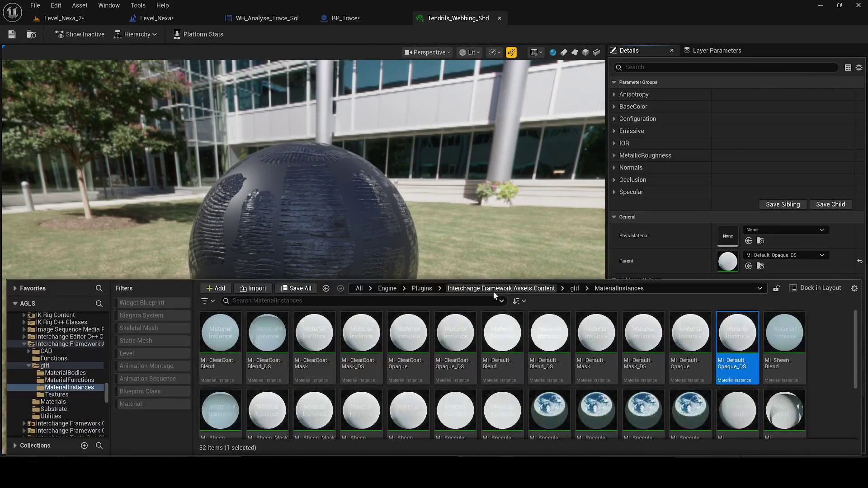
double_click(726, 343)
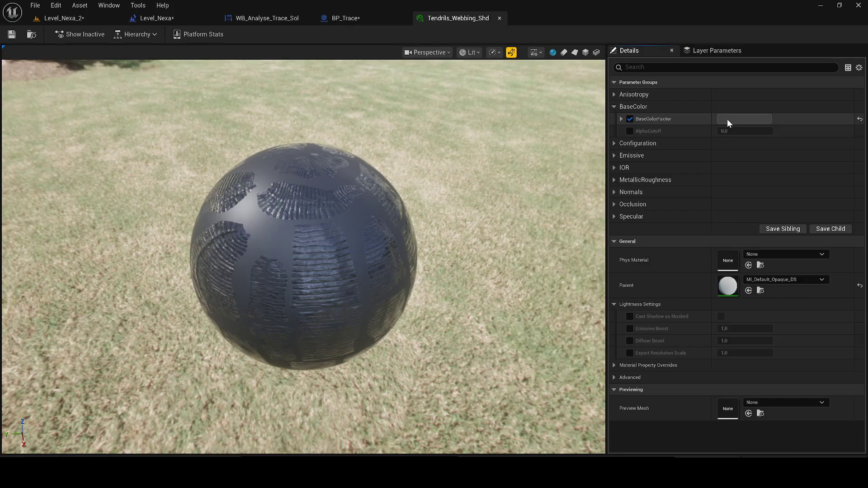
click(728, 119)
mouse_move(574, 188)
mouse_down()
mouse_move(601, 172)
mouse_move(616, 196)
mouse_up()
click(652, 350)
key(ctrl+s)
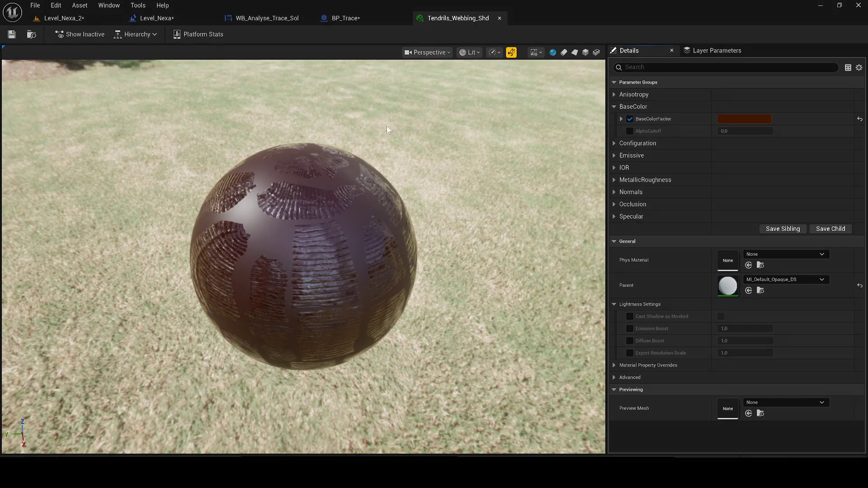
- Check the tendril mesh in BP_Trace, then enable and adjust the material's AlphaCutoff override
click(364, 20)
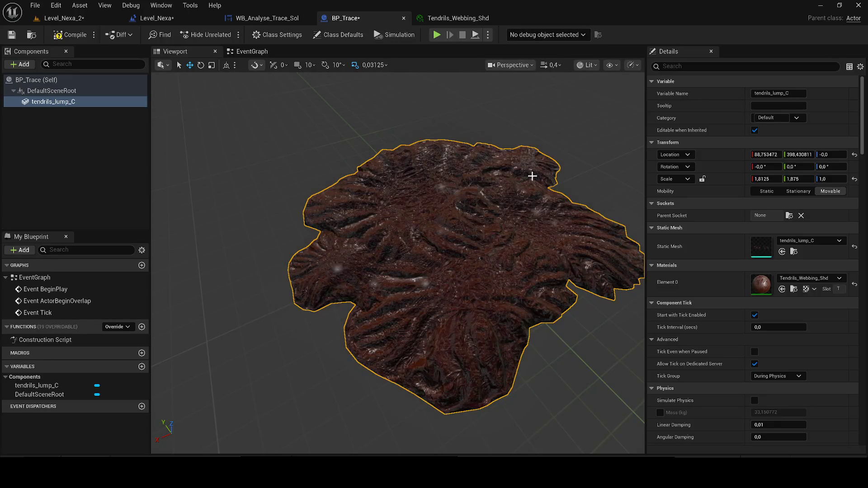
click(470, 20)
click(630, 131)
mouse_move(741, 131)
mouse_down()
mouse_move(768, 131)
mouse_move(723, 131)
mouse_up()
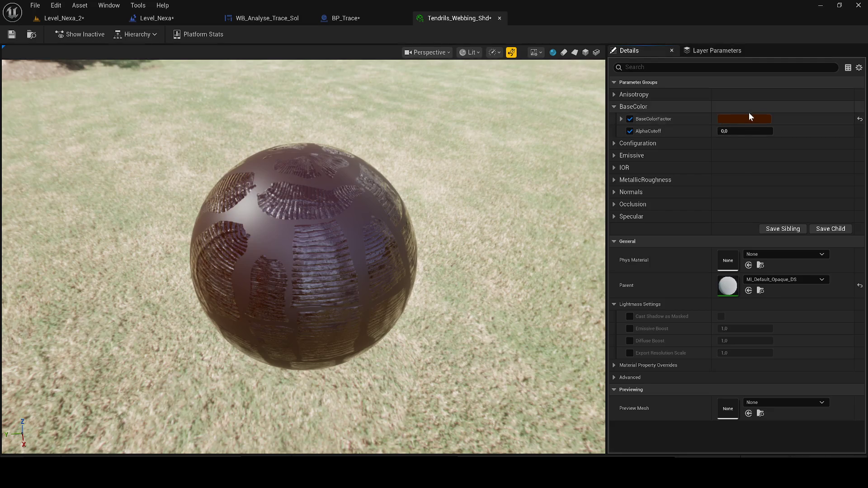
- Refine BaseColorFactor to dark brown 3D1000FF, save the material, and compile BP_Trace
click(747, 118)
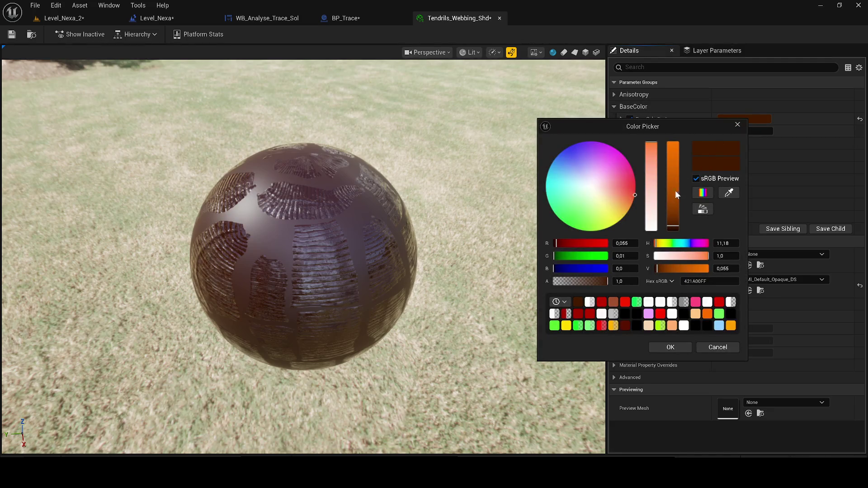
mouse_move(672, 226)
mouse_down()
mouse_move(672, 190)
mouse_move(672, 231)
mouse_up()
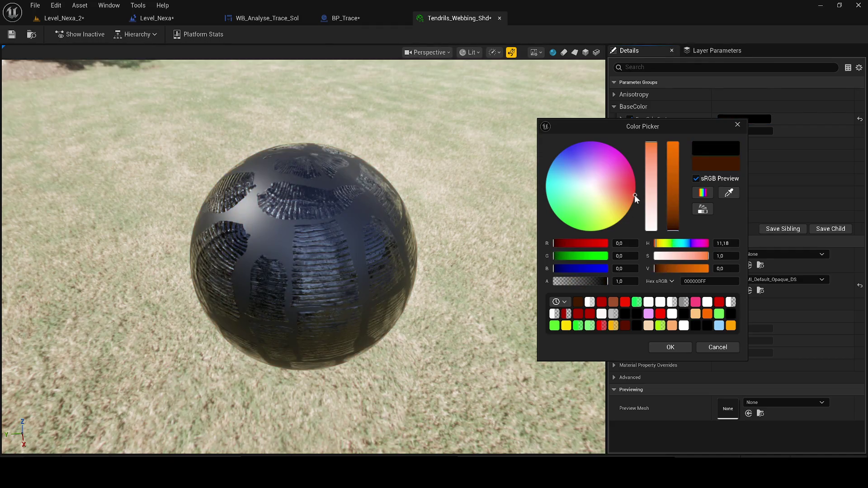
mouse_move(634, 192)
mouse_down()
mouse_move(629, 204)
mouse_move(635, 192)
mouse_up()
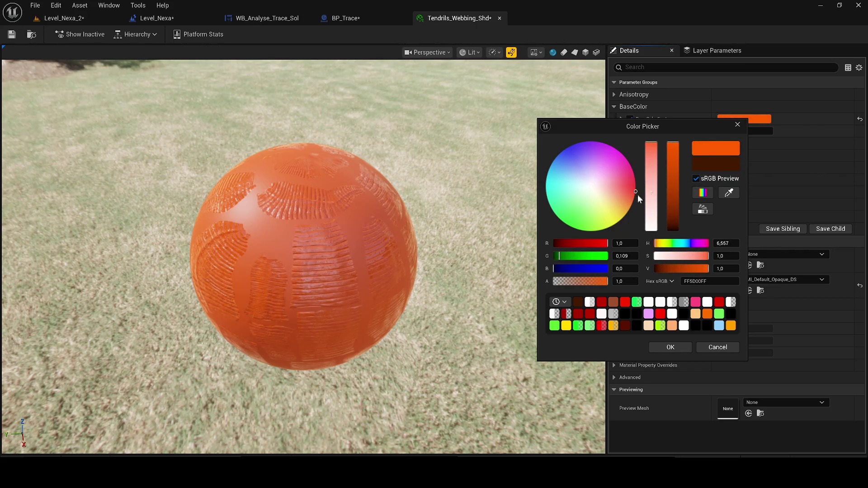
click(673, 225)
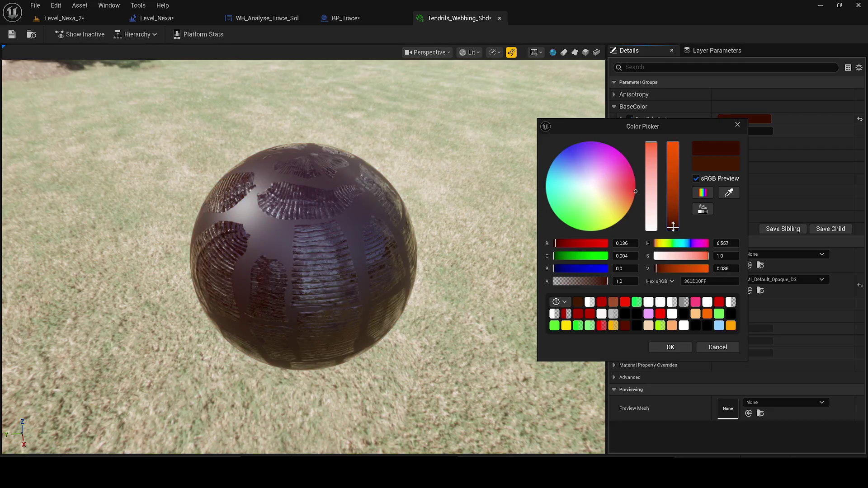
drag(673, 226, 673, 226)
click(678, 344)
click(12, 35)
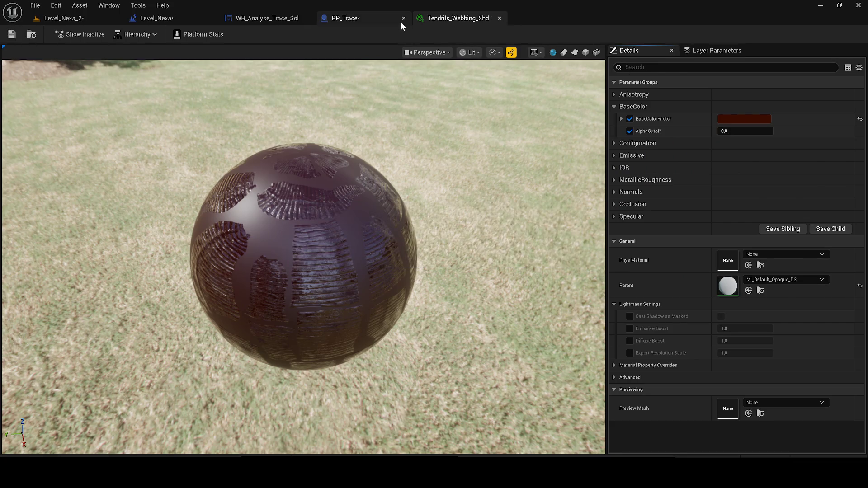
click(400, 22)
click(68, 35)
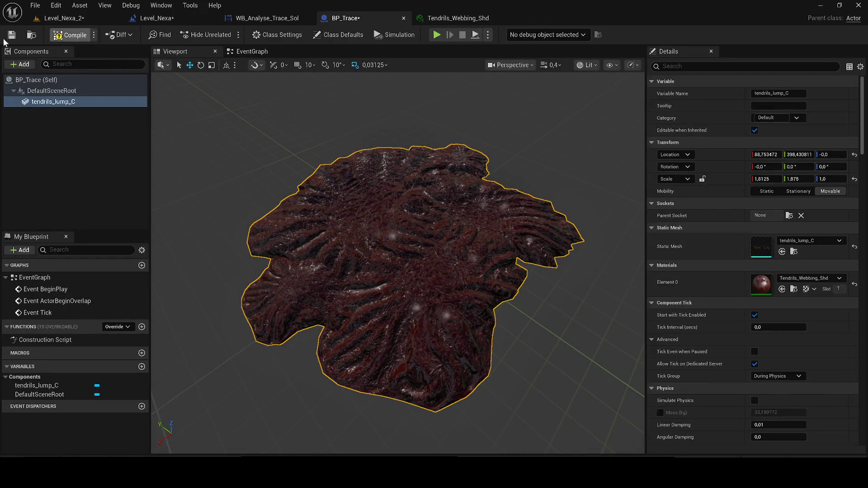
- Save BP_Trace and Level_Nexa_2, and browse the Content Drawer to the top-level Content folder
click(12, 35)
click(77, 20)
click(11, 34)
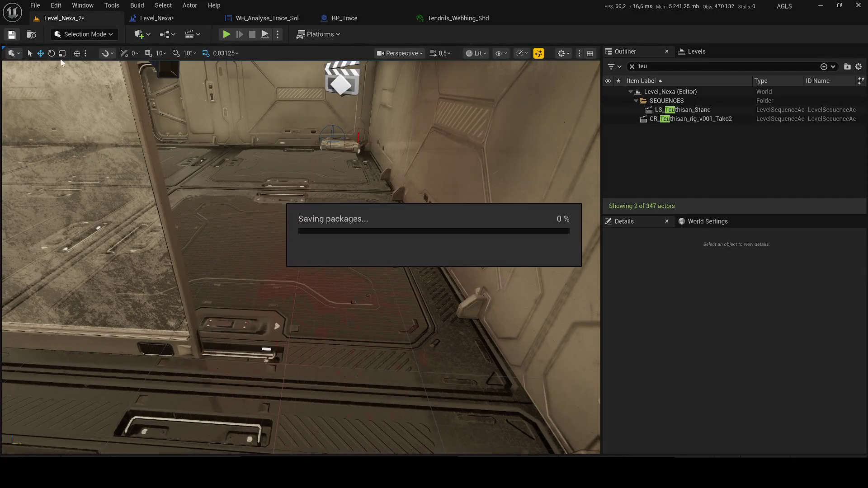
key(ctrl+space)
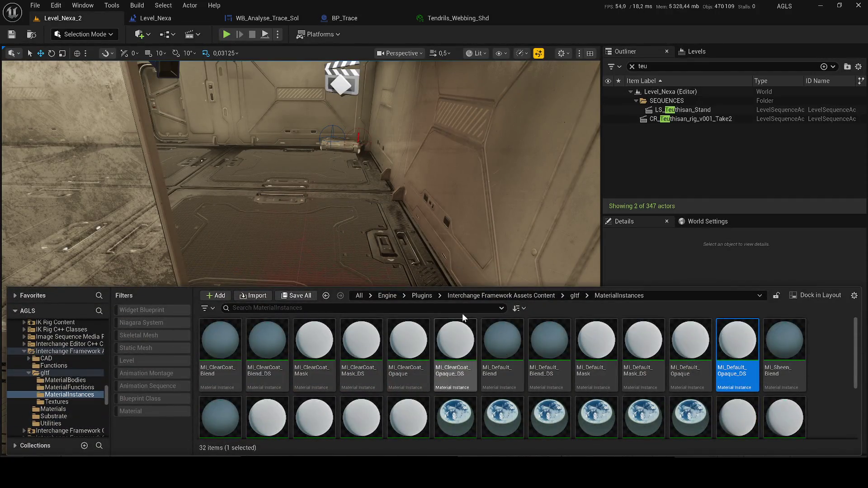
scroll(71, 354, up, 5)
scroll(71, 354, up, 1)
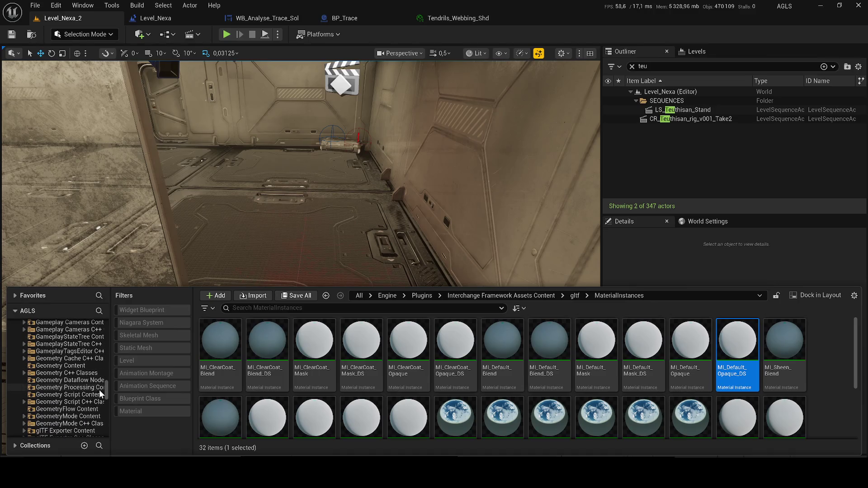
click(100, 387)
drag(108, 389, 107, 324)
click(38, 331)
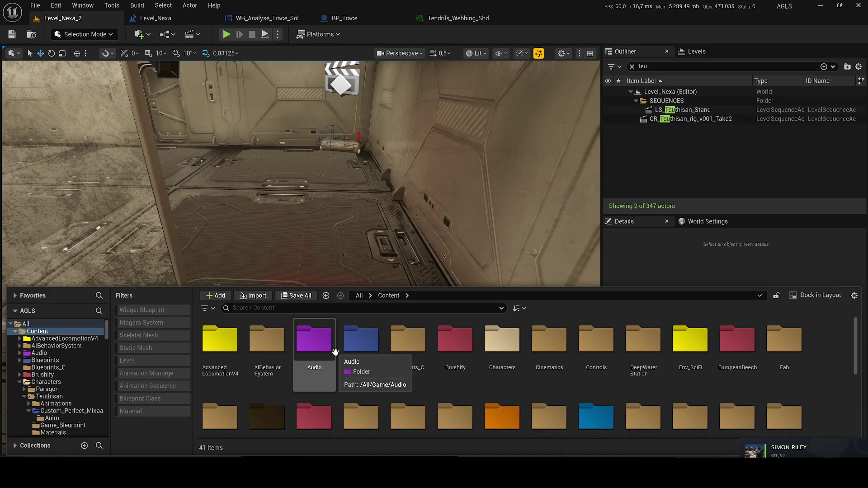
- Search 'trace', drop BP_Trace onto Level_Nexa_2's floor, and save the level
click(244, 308)
text(trace)
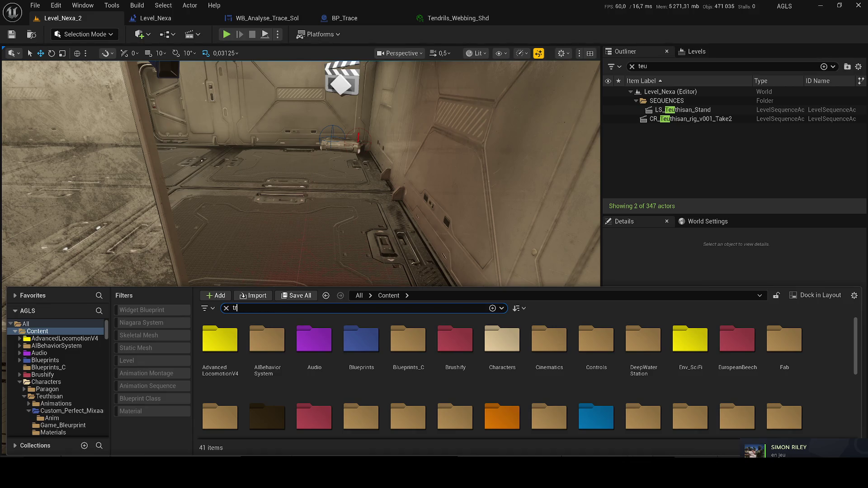
mouse_move(226, 374)
mouse_down()
mouse_move(304, 272)
mouse_move(310, 333)
mouse_up()
key(f)
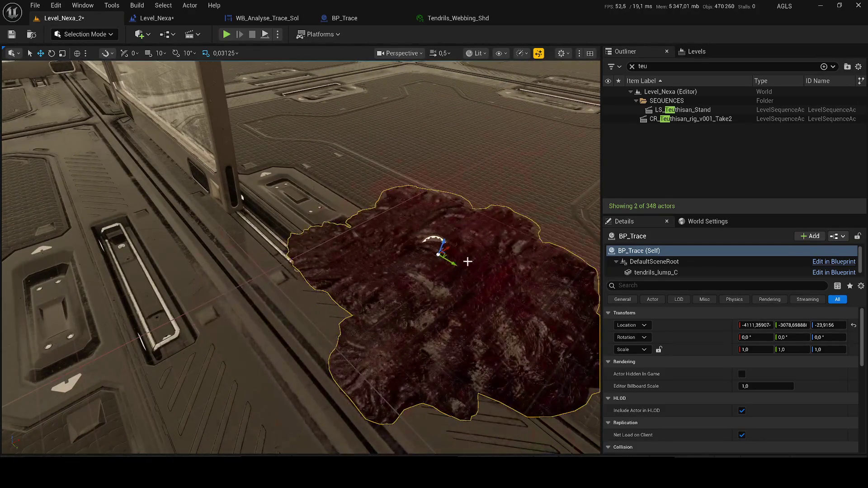
key(ctrl+s)
click(348, 18)
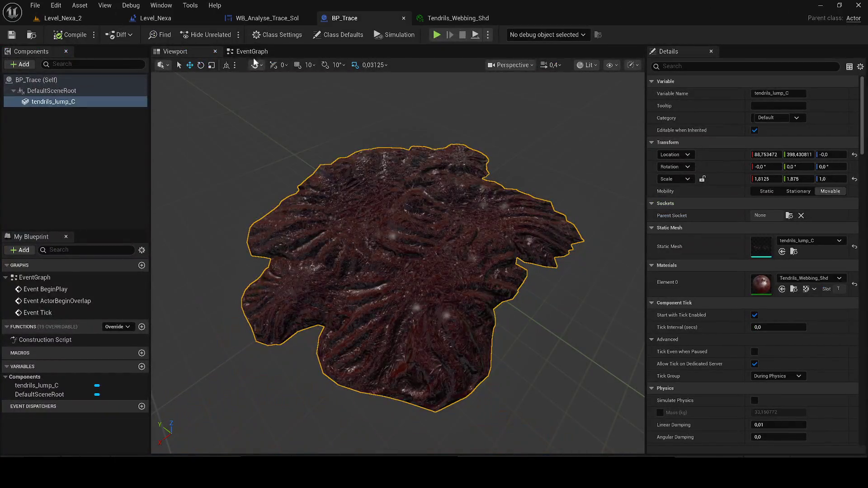
- Delete the unused overlap and tick events and add Set Visibility (tendrils_lump_C) after BeginPlay
click(251, 52)
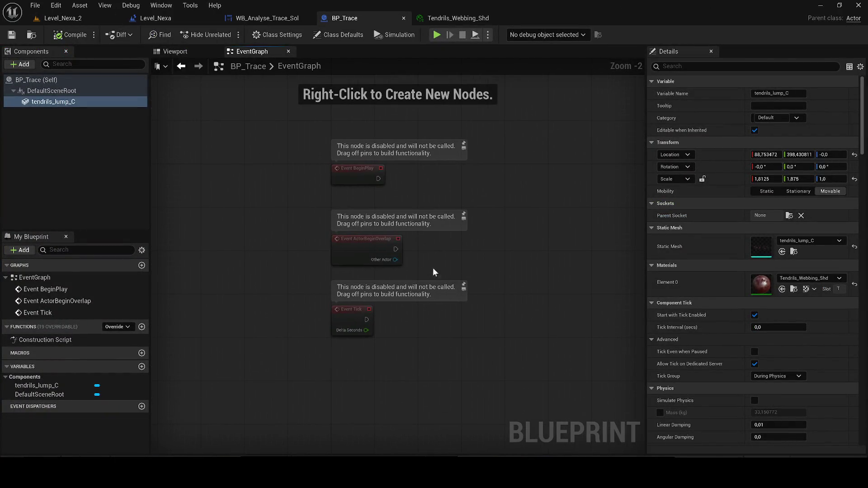
drag(399, 350, 312, 217)
key(Delete)
scroll(319, 263, up, 2)
drag(321, 256, 348, 262)
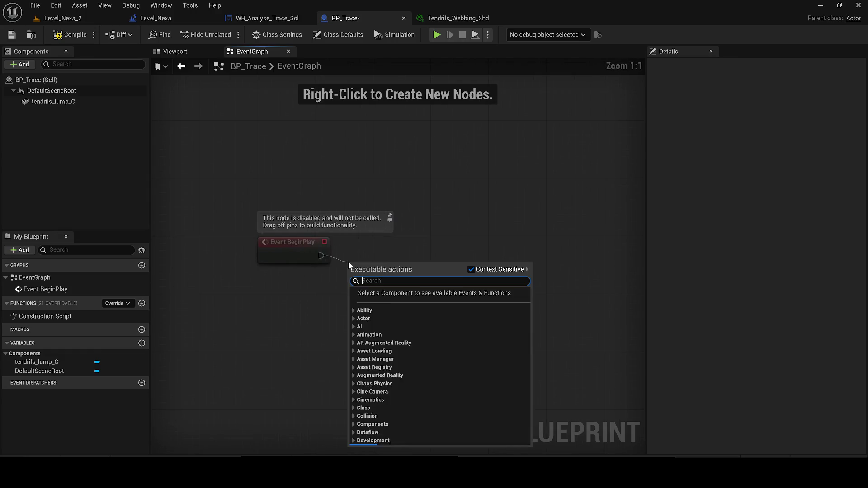
text(set visi)
key(Return)
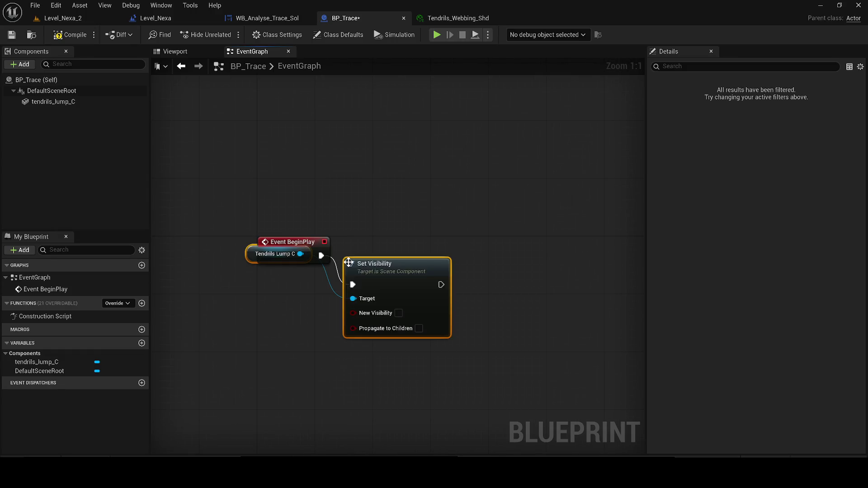
mouse_move(410, 278)
mouse_down()
mouse_move(492, 246)
mouse_move(485, 248)
mouse_up()
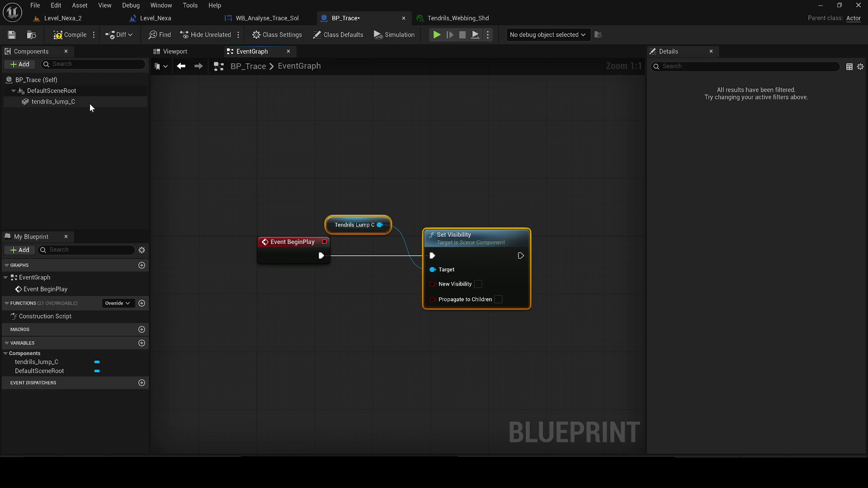
click(355, 224)
drag(355, 224, 351, 295)
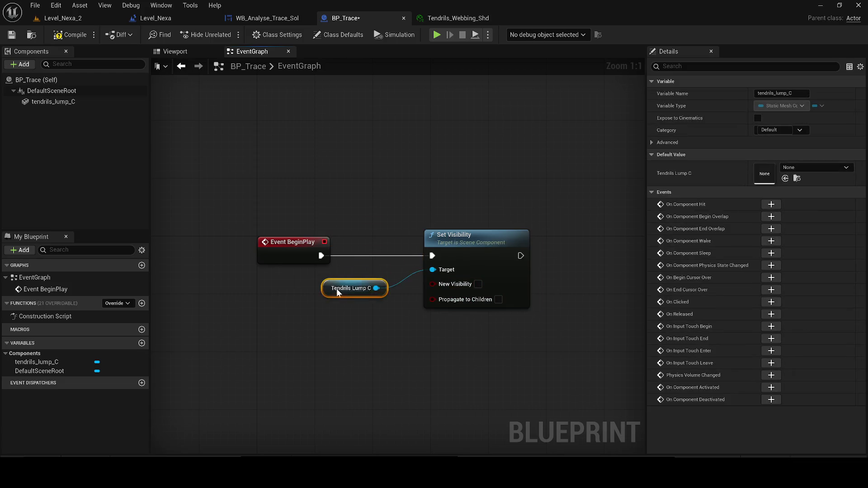
- Play-test Level_Nexa_2, stop it, and open the Level_Nexa level blueprint
click(88, 18)
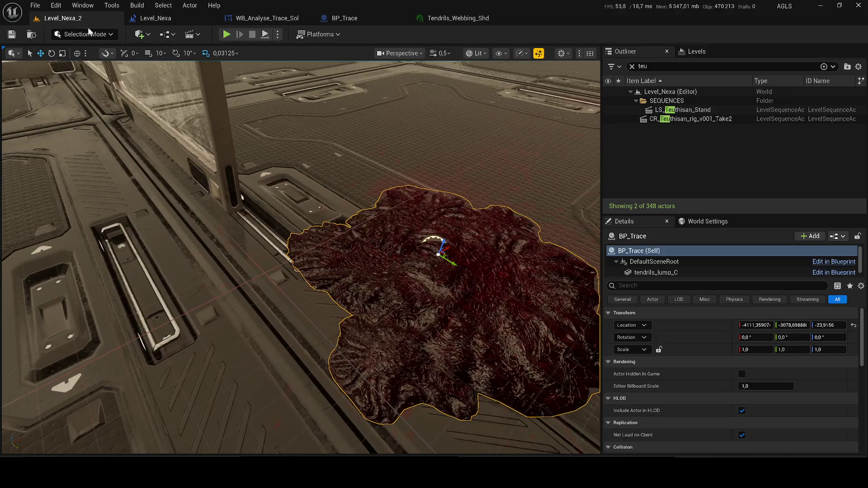
click(226, 35)
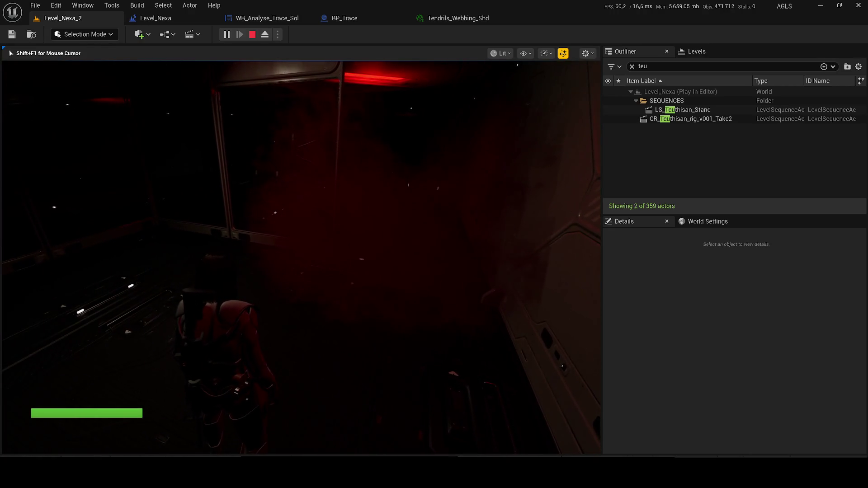
key(Escape)
click(158, 19)
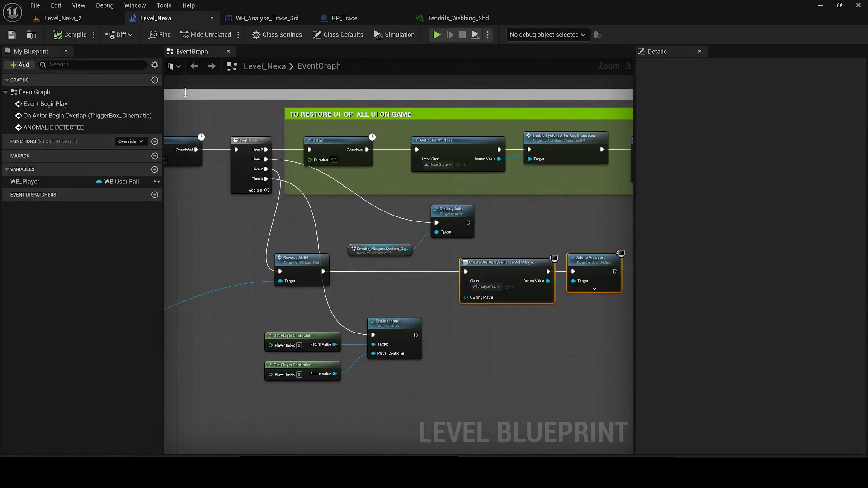
- Create a Boolean variable named Cinematic_Finish? and save
click(285, 233)
drag(276, 212, 385, 230)
scroll(381, 231, down, 1)
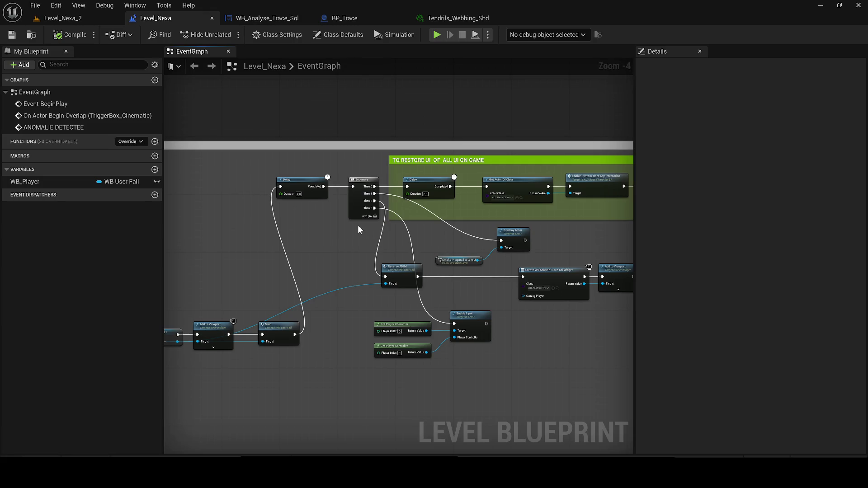
click(154, 169)
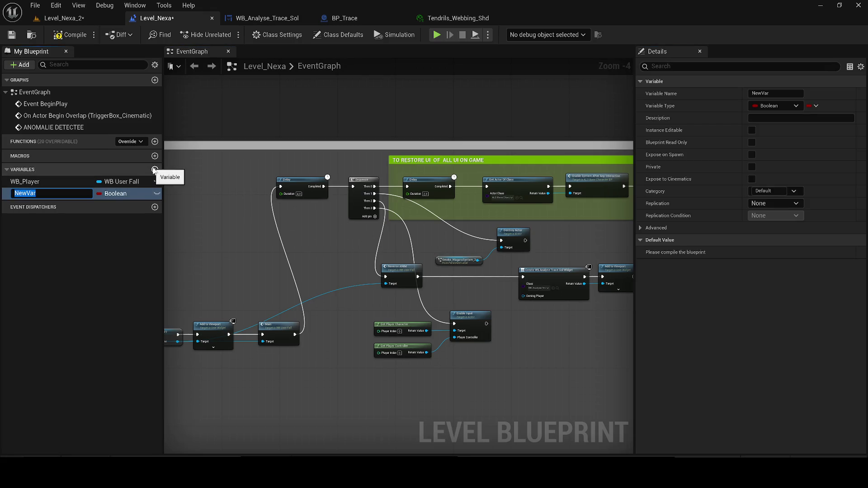
text(Cinematic_Finish)
text(?)
key(Return)
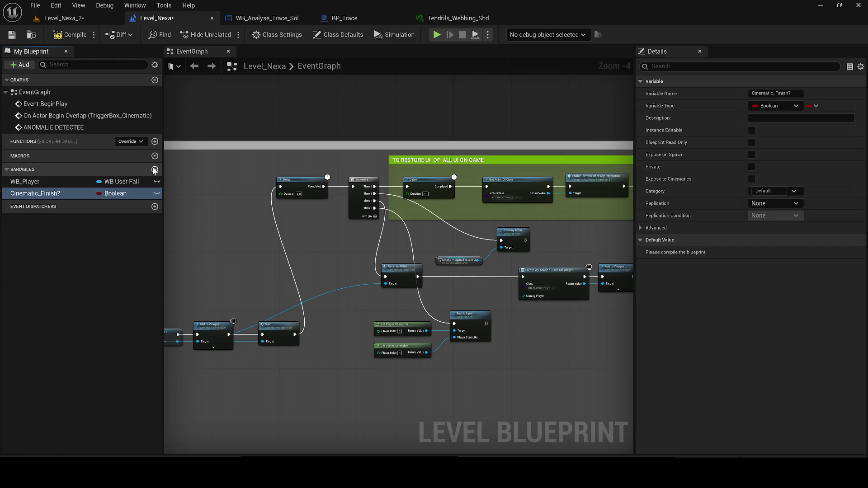
click(12, 35)
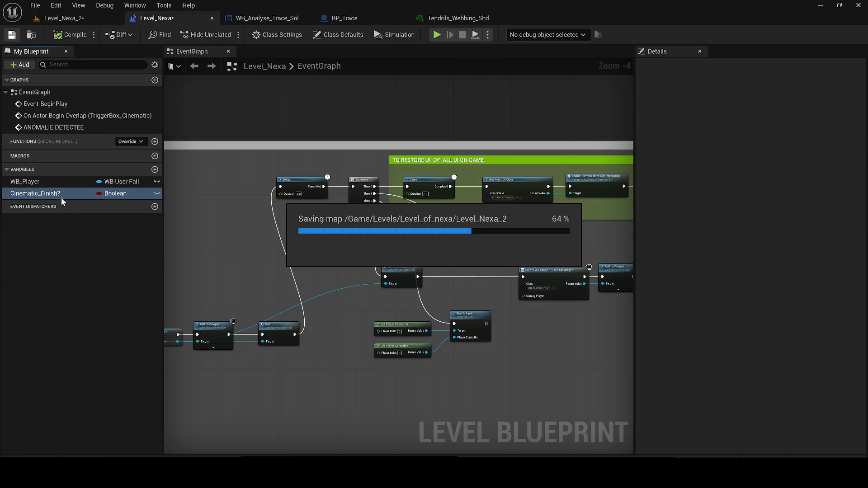
- Add a Sequence Then 4 output wired to a Cinematic_Finish? setter ticked true
drag(24, 182, 405, 405)
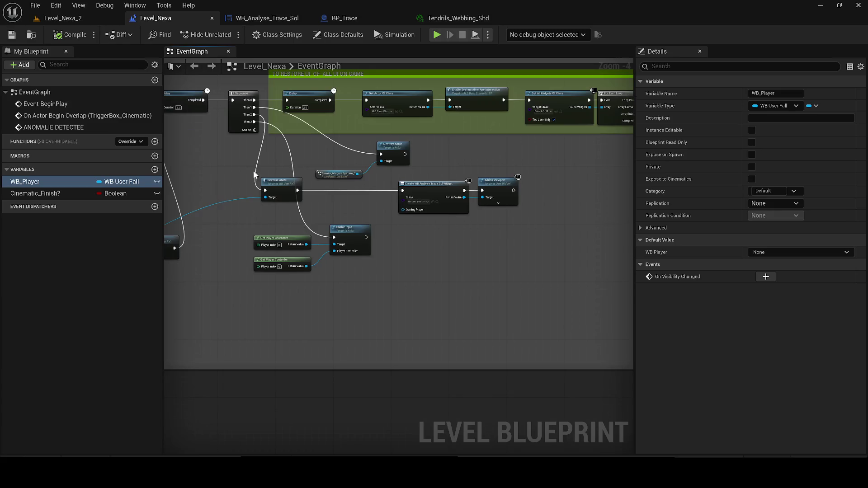
click(251, 137)
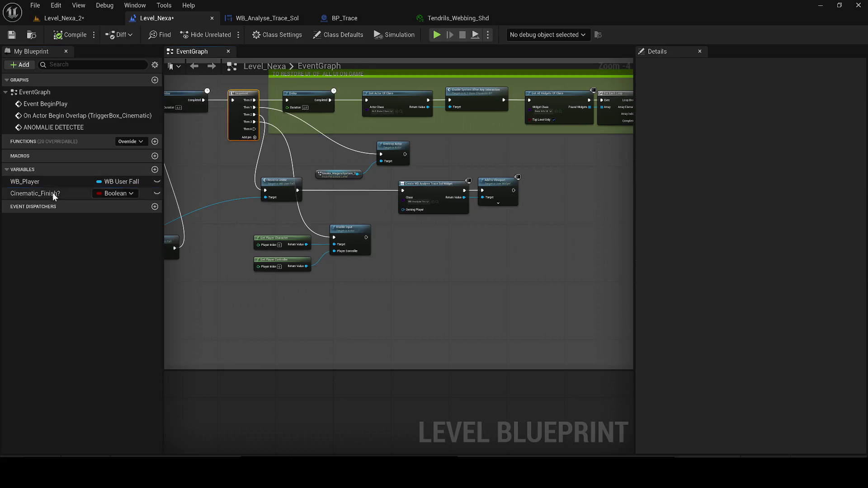
drag(53, 194, 369, 311)
click(393, 333)
mouse_move(254, 128)
mouse_down()
mouse_move(368, 335)
mouse_move(364, 309)
mouse_up()
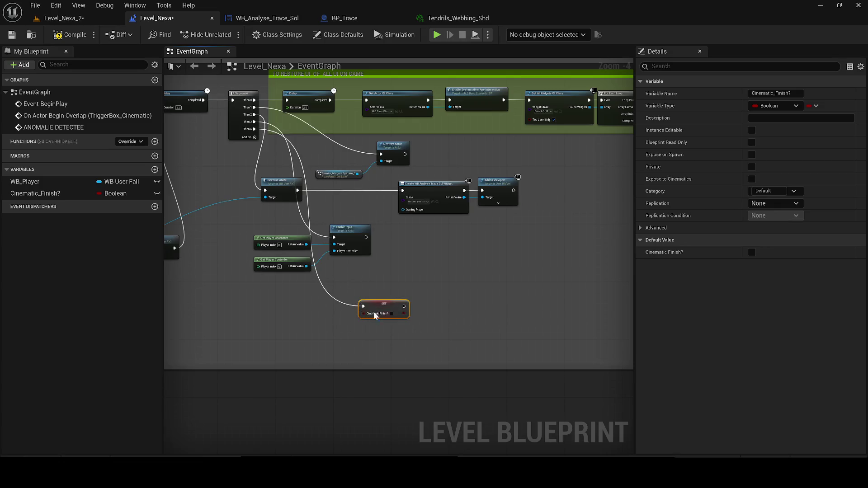
click(392, 314)
- Paste a second Cinematic_Finish? setter between On Actor Begin Overlap and Disable Input
mouse_move(348, 308)
mouse_down()
mouse_move(400, 324)
mouse_move(375, 309)
mouse_up()
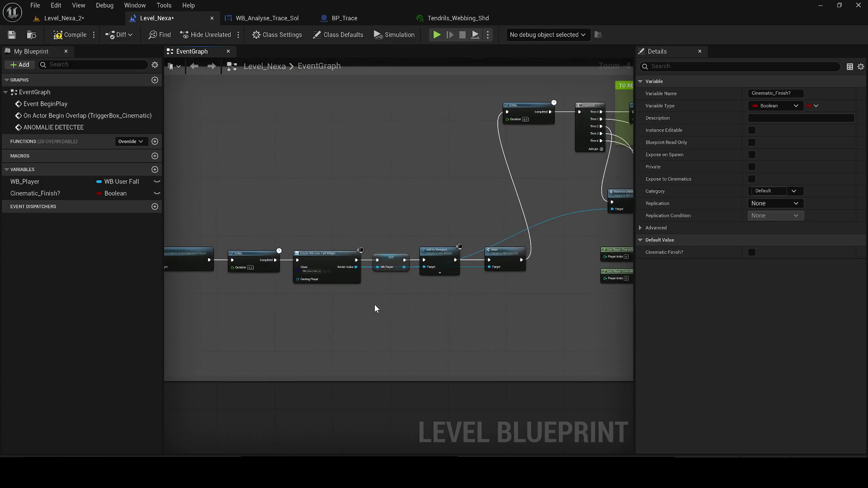
scroll(374, 309, down, 4)
scroll(343, 246, up, 4)
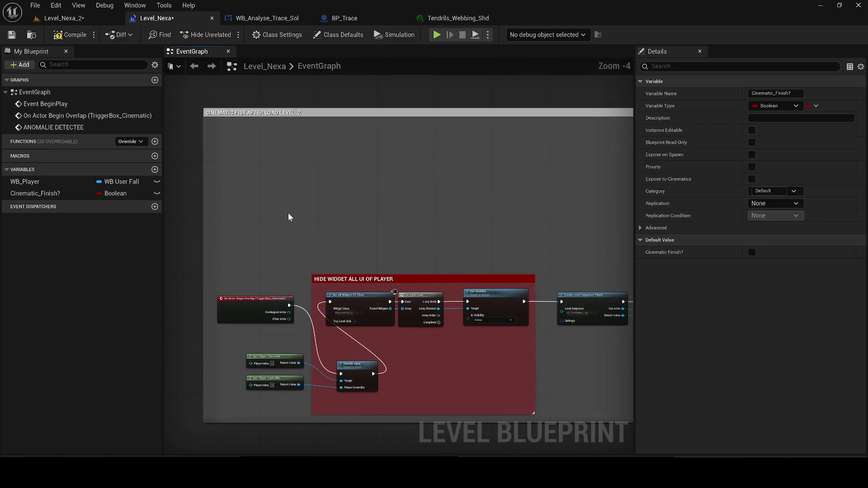
key(ctrl+v)
scroll(298, 221, up, 2)
drag(274, 308, 281, 220)
mouse_move(342, 219)
mouse_down()
mouse_move(319, 317)
mouse_move(315, 424)
mouse_move(357, 418)
mouse_move(356, 396)
mouse_up()
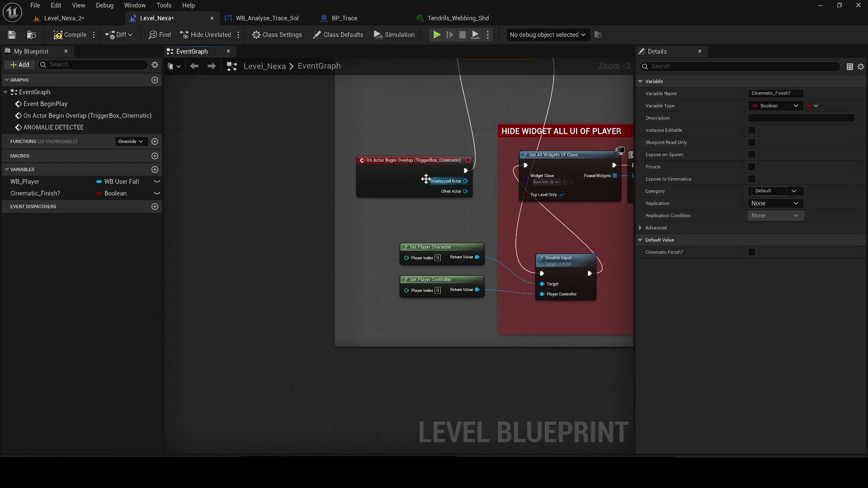
drag(426, 179, 391, 187)
scroll(391, 188, down, 2)
mouse_move(451, 116)
mouse_down()
mouse_move(367, 204)
mouse_move(334, 266)
mouse_move(298, 268)
mouse_up()
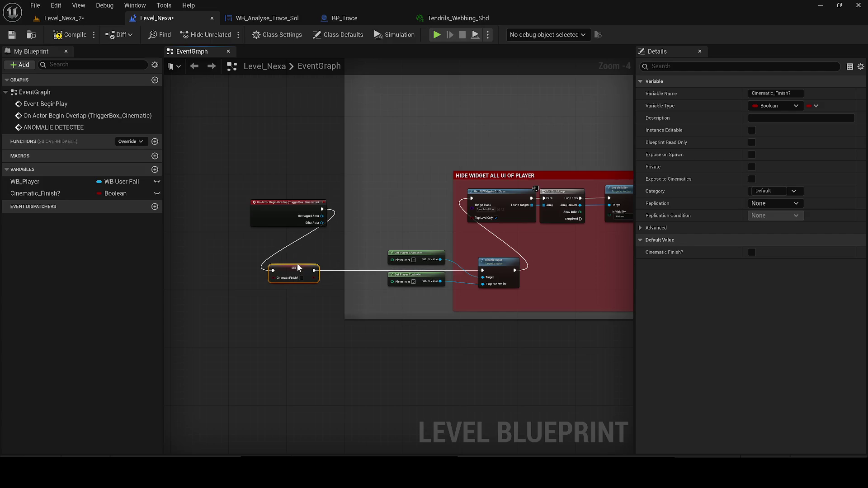
mouse_move(255, 203)
mouse_down()
mouse_move(215, 216)
mouse_move(254, 220)
mouse_move(256, 209)
mouse_up()
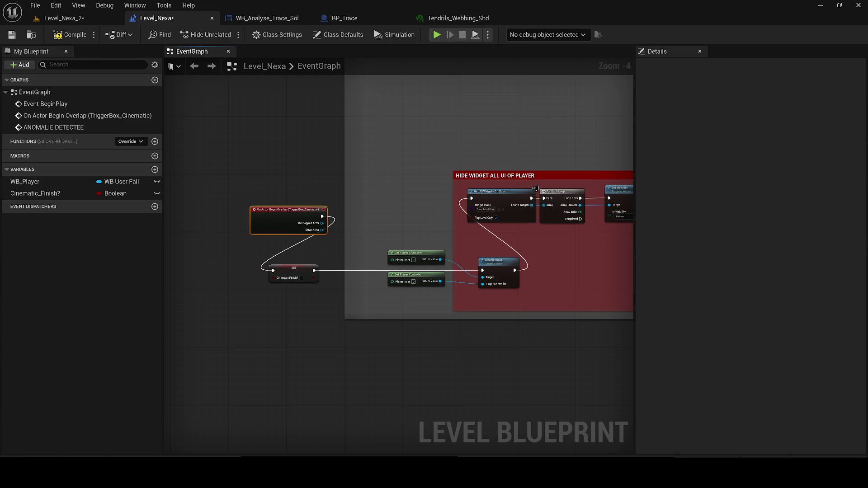
- Compile and save the level blueprint, then open WB_Analyse_Trace_Sol
click(67, 35)
key(ctrl+s)
mouse_move(557, 281)
mouse_down()
mouse_move(418, 254)
mouse_move(261, 267)
mouse_move(368, 322)
mouse_up()
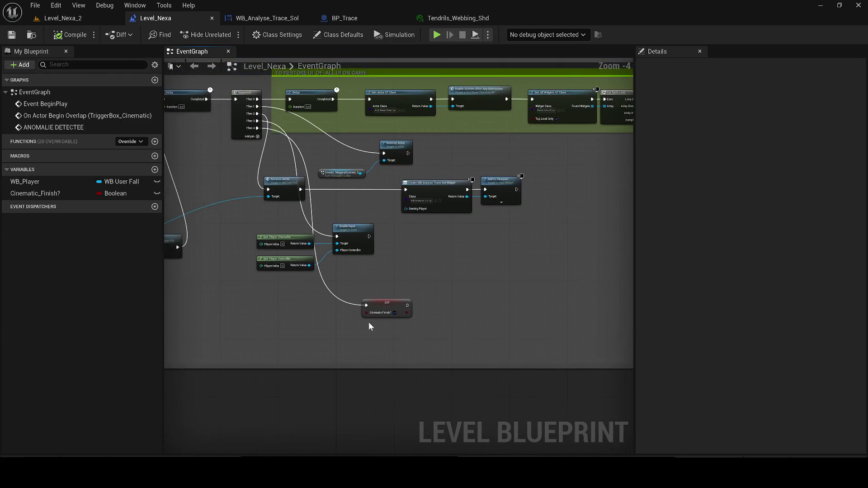
scroll(436, 280, up, 1)
click(271, 17)
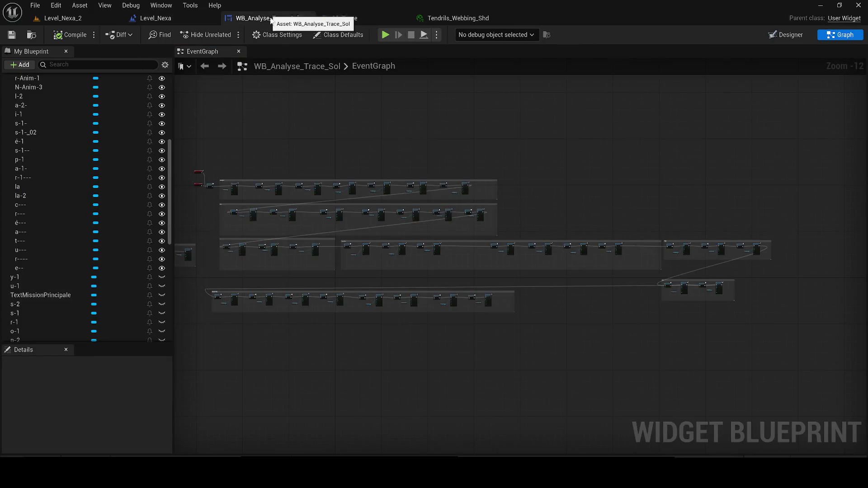
- Close WB_Analyse_Trace_Sol and review the BP_Trace and Level_Nexa graphs
click(308, 17)
click(261, 19)
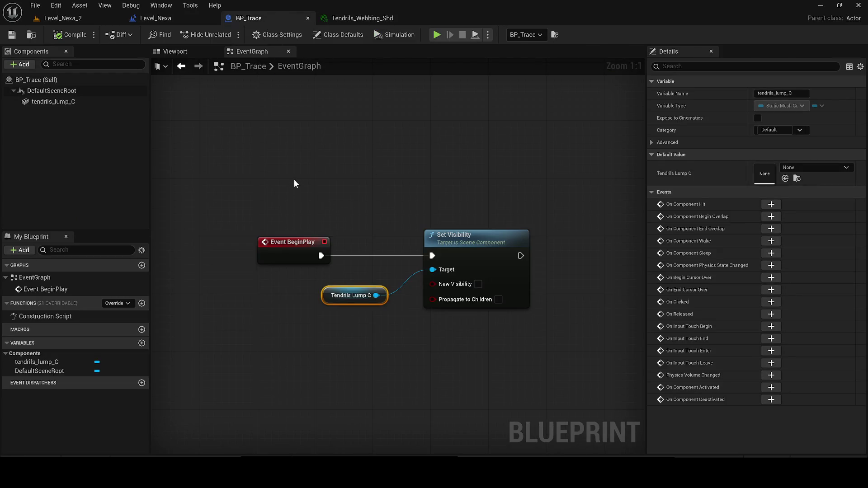
click(441, 202)
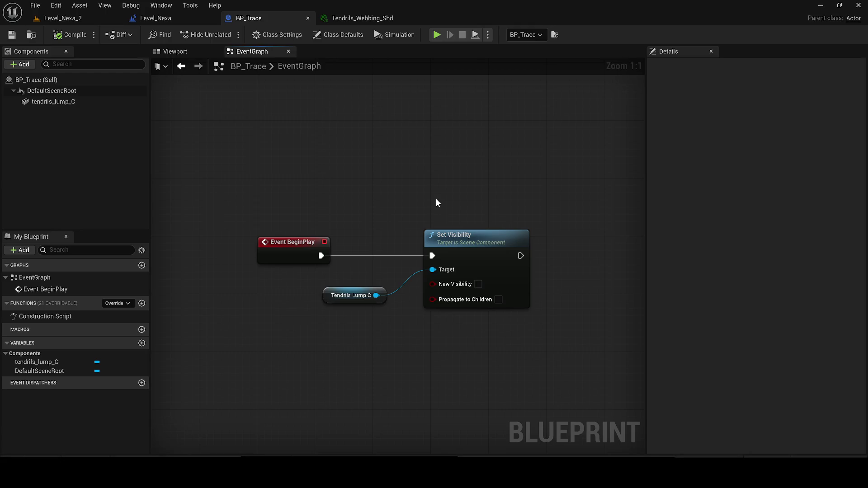
click(133, 14)
scroll(382, 250, down, 4)
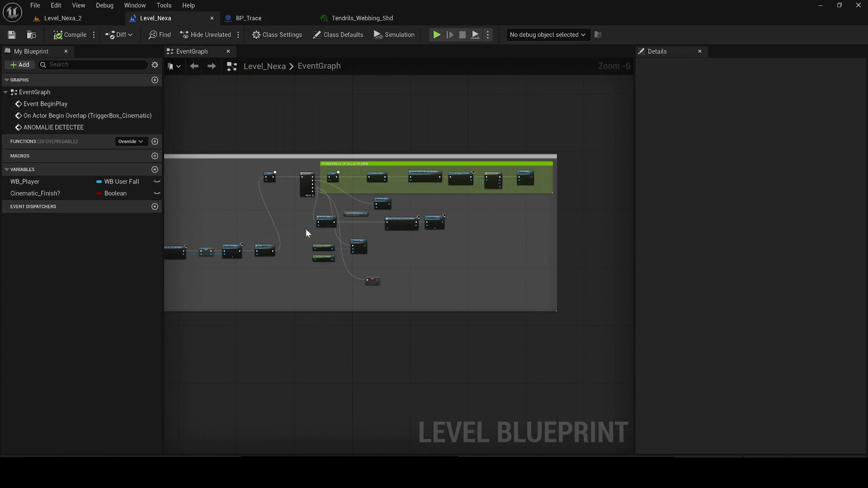
scroll(227, 305, up, 2)
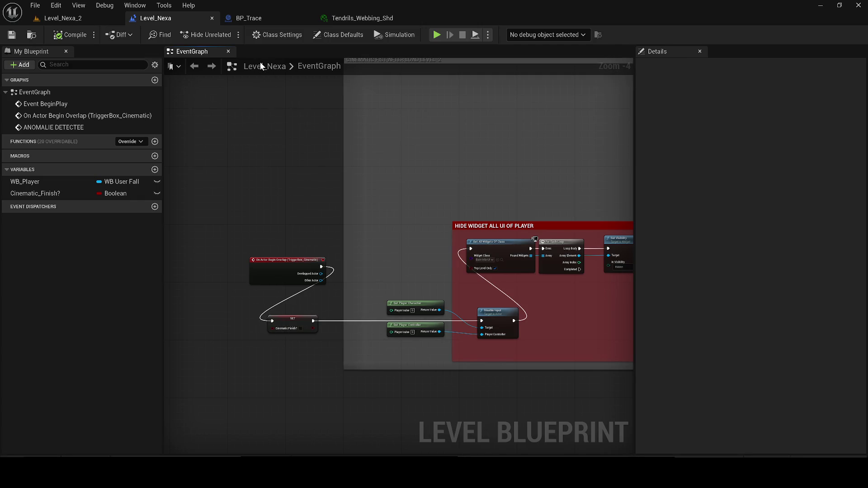
click(280, 18)
- Search 'cinematic finish' from Set Visibility with Context Sensitive off, then return to Level_Nexa's graph
drag(521, 256, 561, 245)
text(co)
key(BackSpace)
text(inema)
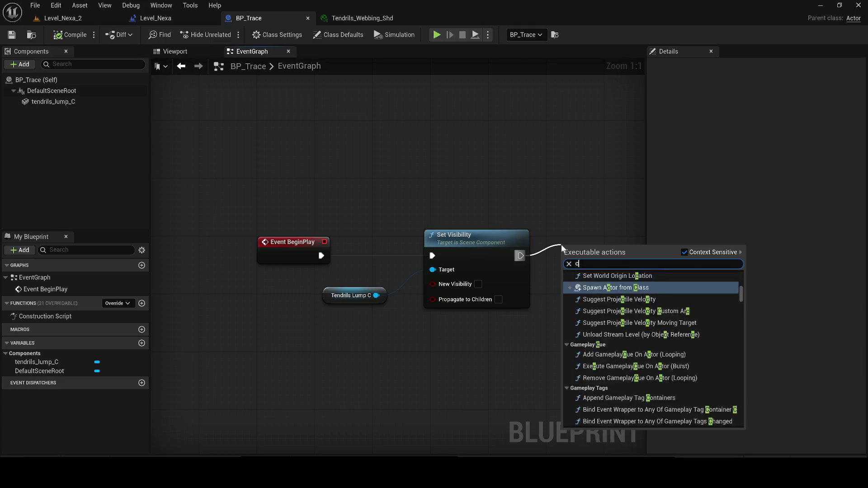
text(ti)
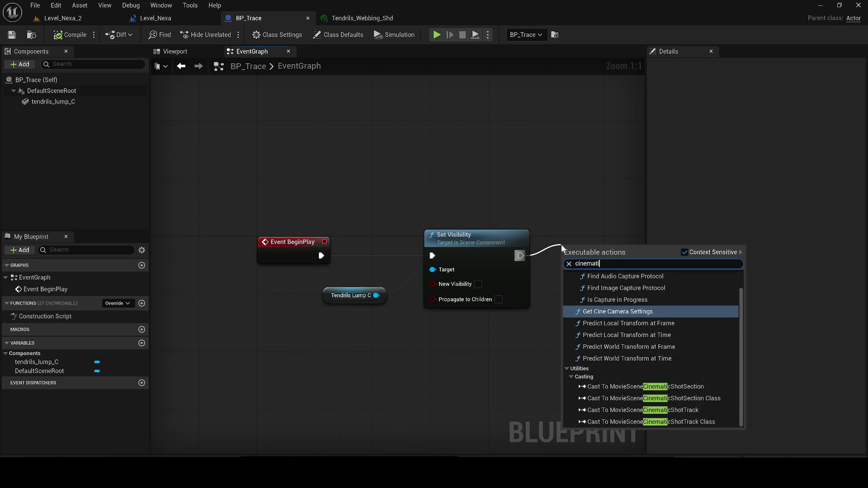
text(c finish)
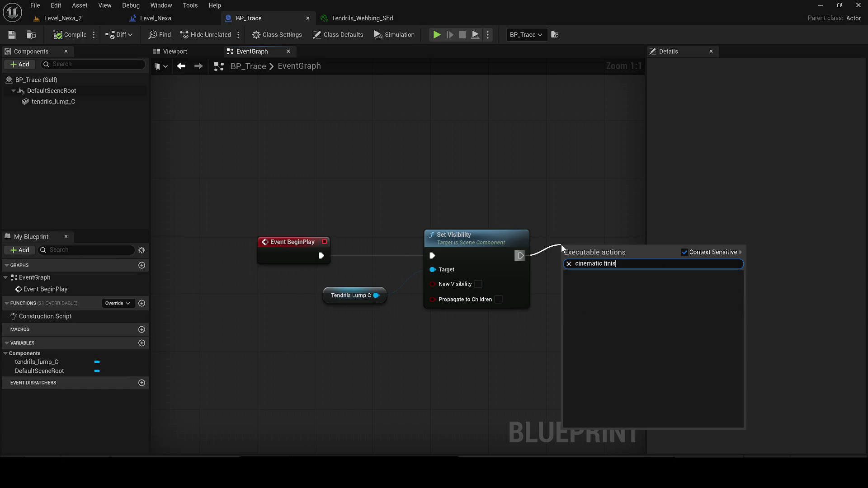
click(696, 253)
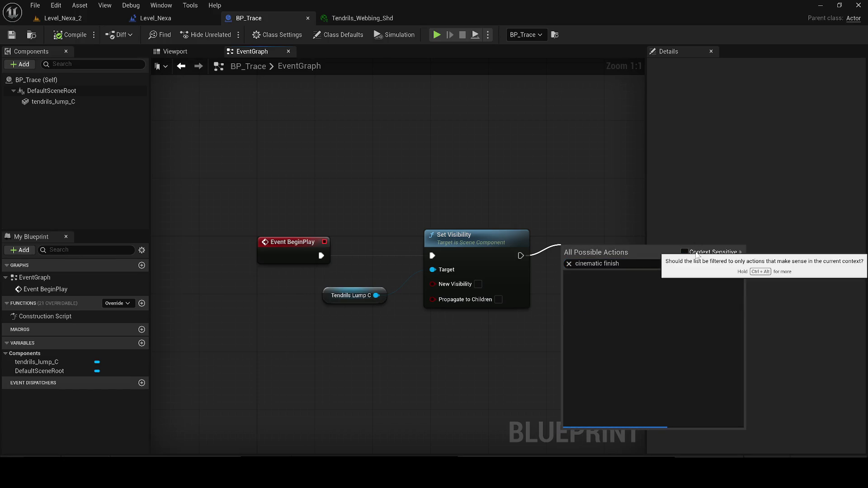
drag(571, 197, 470, 205)
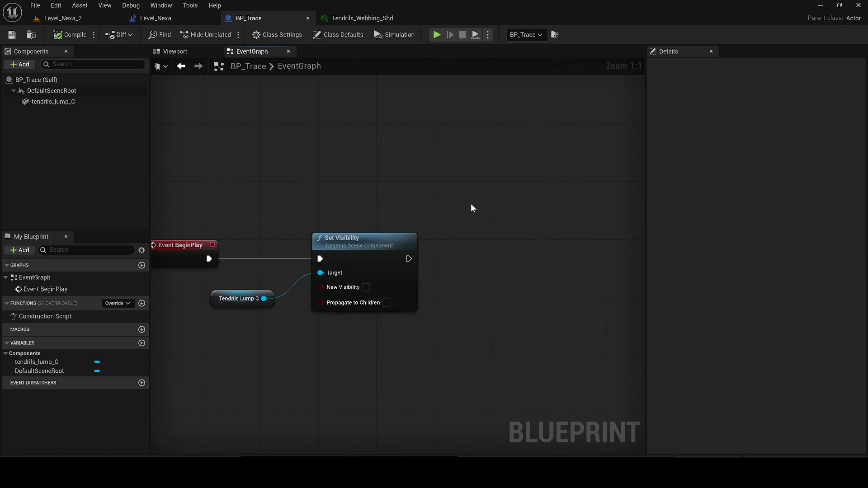
click(196, 16)
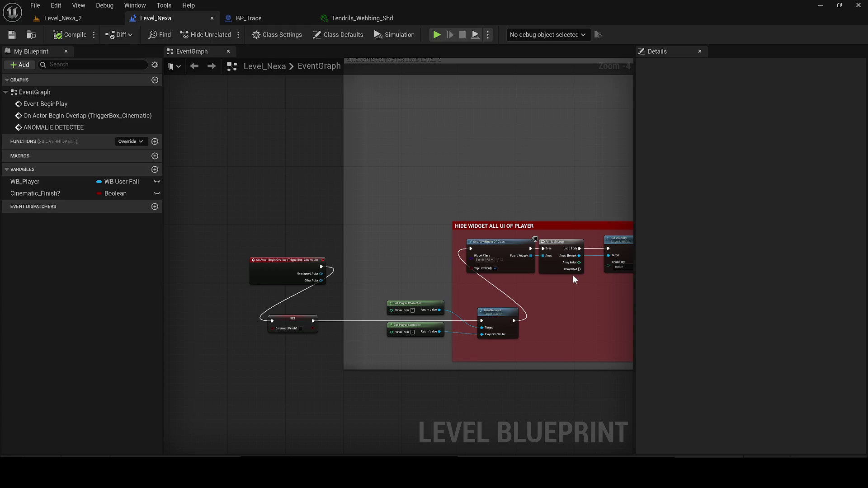
mouse_move(571, 270)
mouse_down()
mouse_move(470, 271)
mouse_move(427, 289)
mouse_up()
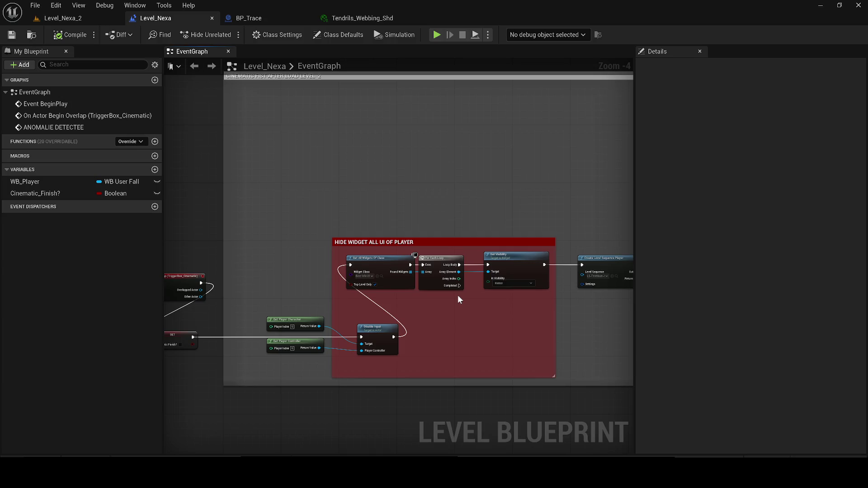
- Replace the SET Cinematic_Finish? node with a Branch using a Cinematic_Finish? getter
mouse_move(411, 304)
mouse_down()
mouse_move(445, 294)
mouse_move(561, 304)
mouse_move(478, 291)
mouse_move(164, 284)
mouse_move(174, 271)
mouse_move(459, 237)
mouse_move(447, 300)
mouse_up()
key(Delete)
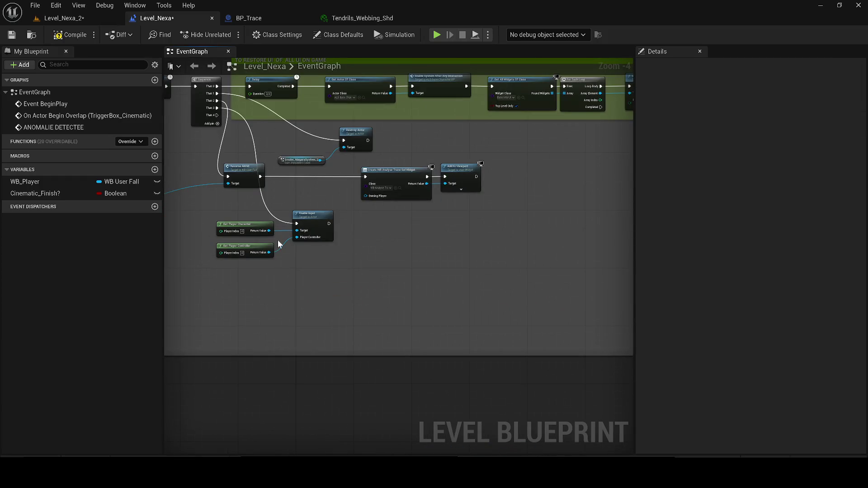
scroll(373, 303, up, 2)
click(348, 295)
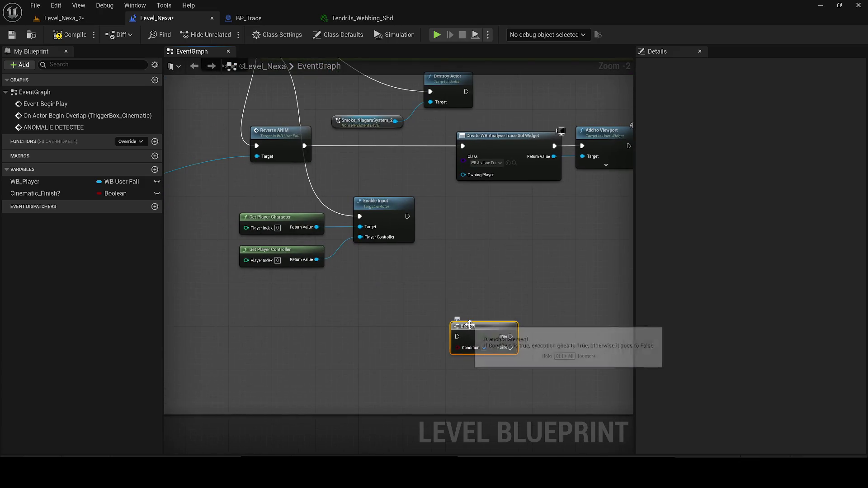
mouse_move(35, 193)
mouse_down()
mouse_move(359, 364)
mouse_move(388, 371)
mouse_move(453, 352)
mouse_move(536, 296)
mouse_up()
click(431, 385)
- Add a Get Actor Of Class node after the Branch with BP_Trace as the class
text(g)
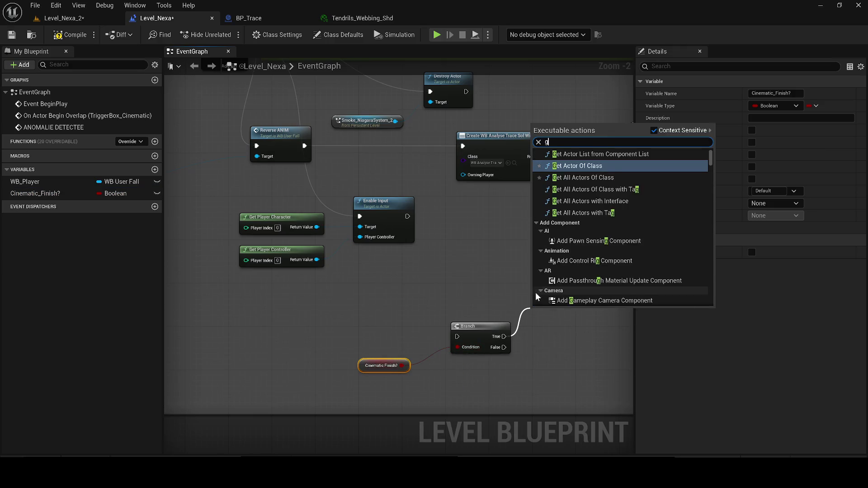
text(et actorof)
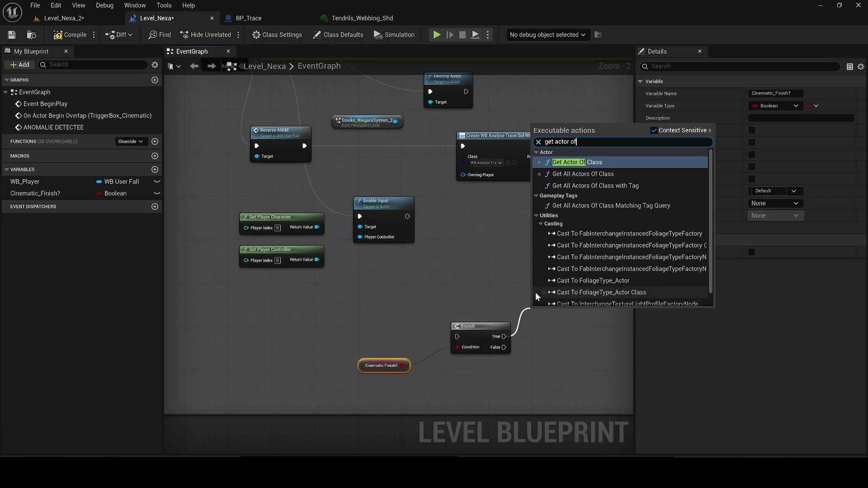
key(Return)
scroll(514, 284, up, 2)
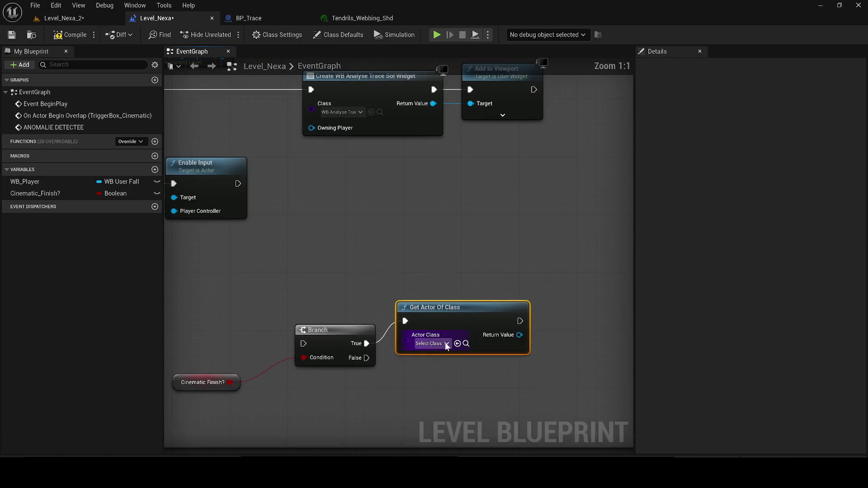
click(431, 344)
text(_tr)
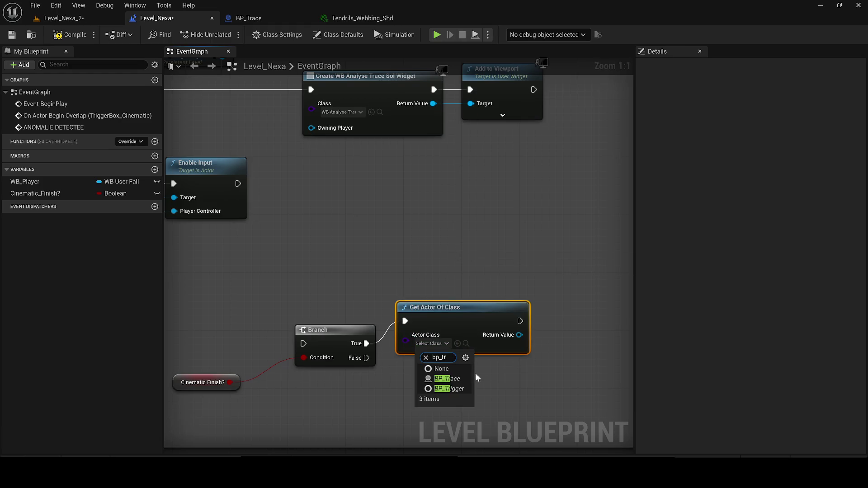
- From the BP Trace reference, add Set Visibility for its Tendrils Lump C component
drag(497, 346, 350, 349)
drag(405, 336, 427, 336)
text(/)
key(Return)
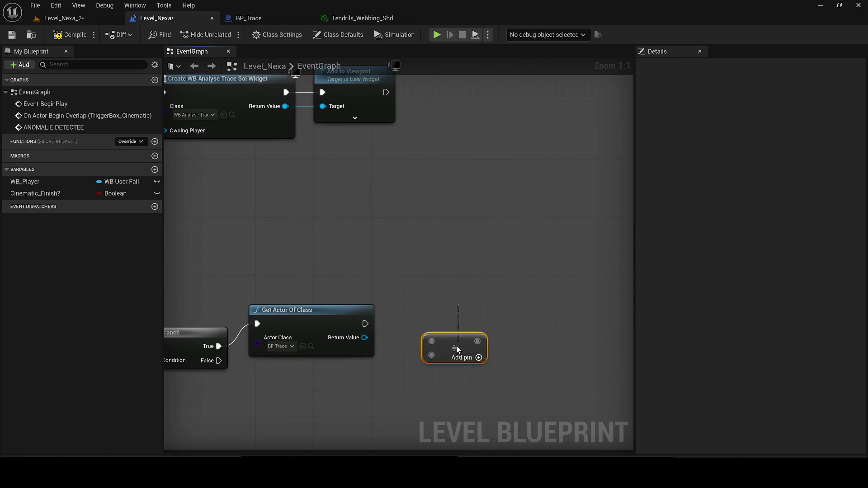
key(Delete)
drag(364, 338, 488, 312)
text(set visi)
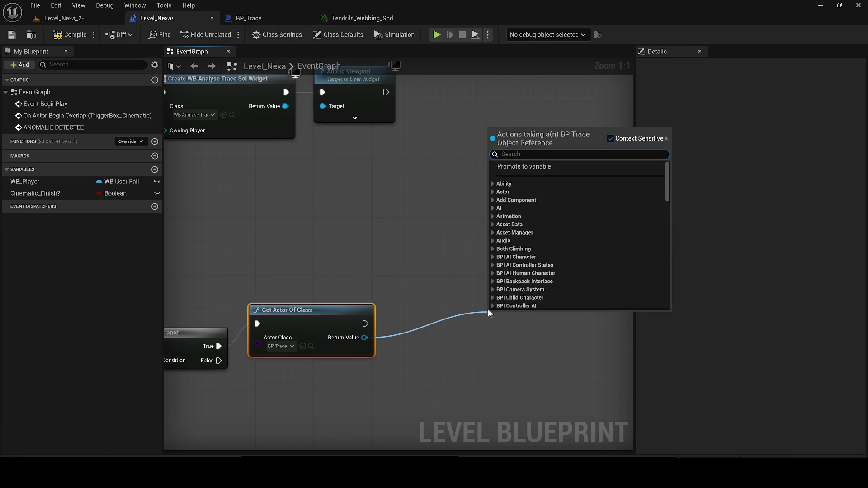
key(Return)
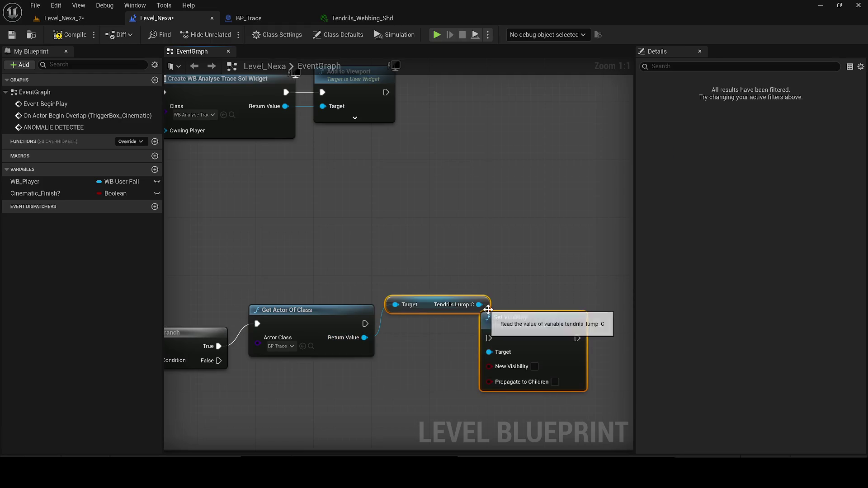
- Chain Get Actor Of Class into Set Visibility and straighten the nodes
click(562, 310)
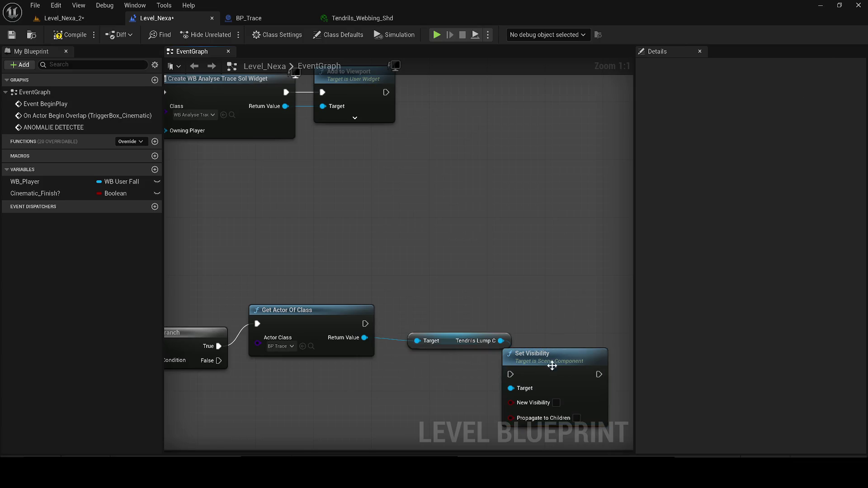
drag(562, 379, 591, 321)
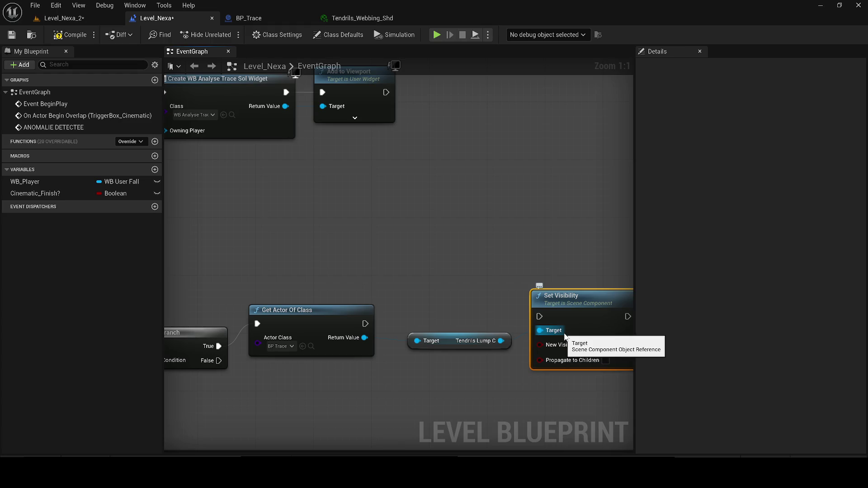
drag(289, 310, 296, 310)
drag(372, 324, 538, 317)
click(450, 338)
click(577, 310)
key(q)
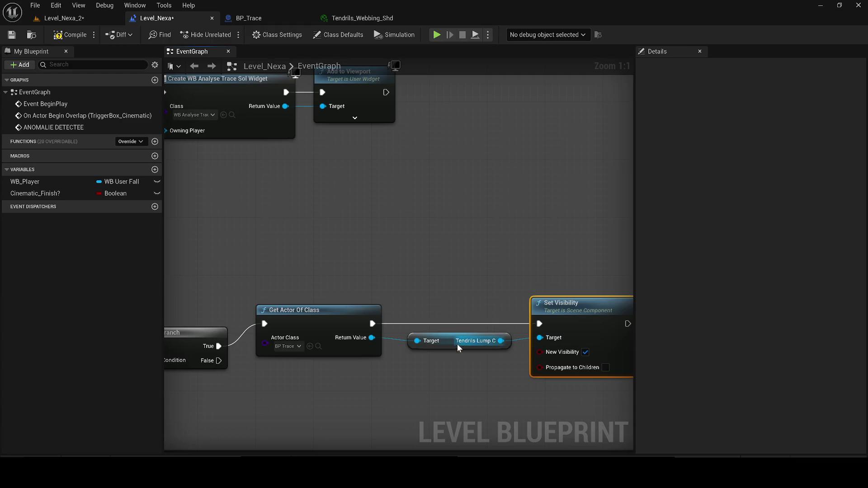
- Position the Cinematic_Finish? getter beside the Branch and wire Sequence Then 4 into it
click(458, 347)
scroll(446, 340, down, 3)
mouse_move(252, 310)
mouse_down()
mouse_move(358, 324)
mouse_move(370, 310)
mouse_up()
mouse_move(268, 355)
mouse_down()
mouse_move(292, 350)
mouse_move(392, 372)
mouse_up()
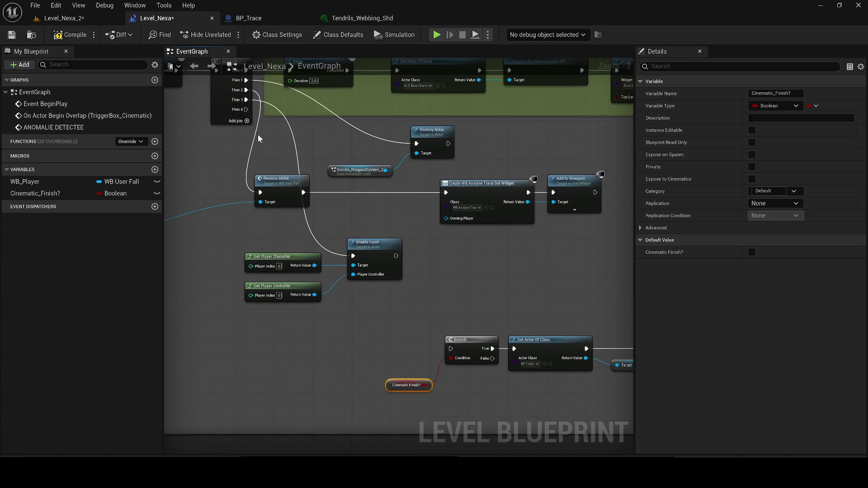
mouse_move(247, 110)
mouse_down()
mouse_move(442, 355)
mouse_move(450, 349)
mouse_up()
- Remove the SET node after the overlap event, wiring the overlap directly to Disable Input
click(397, 377)
click(393, 386)
scroll(395, 379, down, 3)
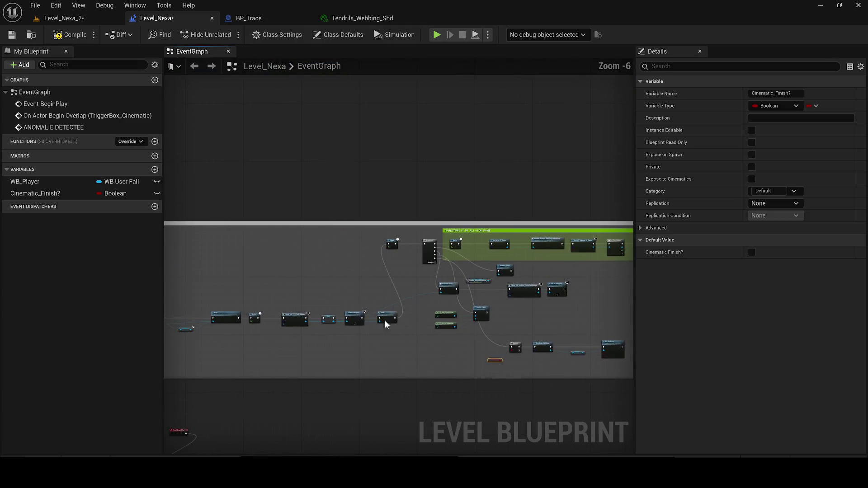
scroll(365, 392, up, 4)
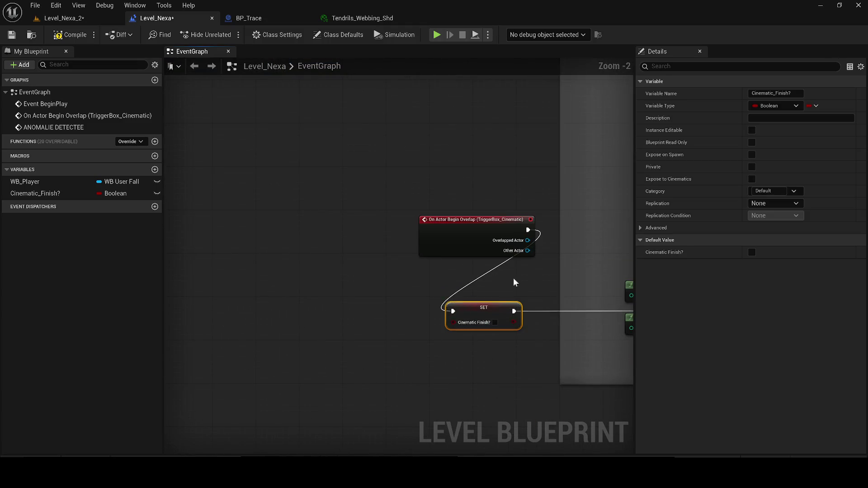
key(Delete)
mouse_move(257, 301)
mouse_down()
mouse_move(544, 386)
mouse_move(497, 383)
mouse_up()
- Paste a SET Cinematic_Finish? node near the Sequence, add a Then 5 output, and check it true
scroll(233, 364, down, 3)
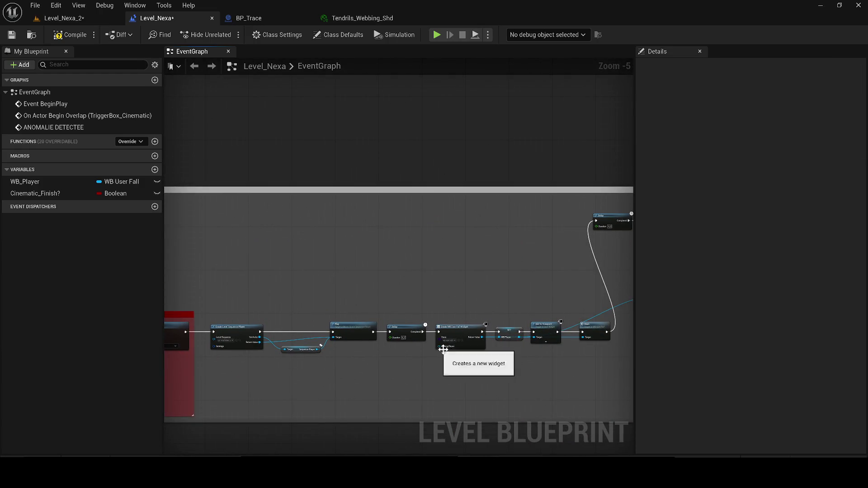
scroll(434, 352, up, 2)
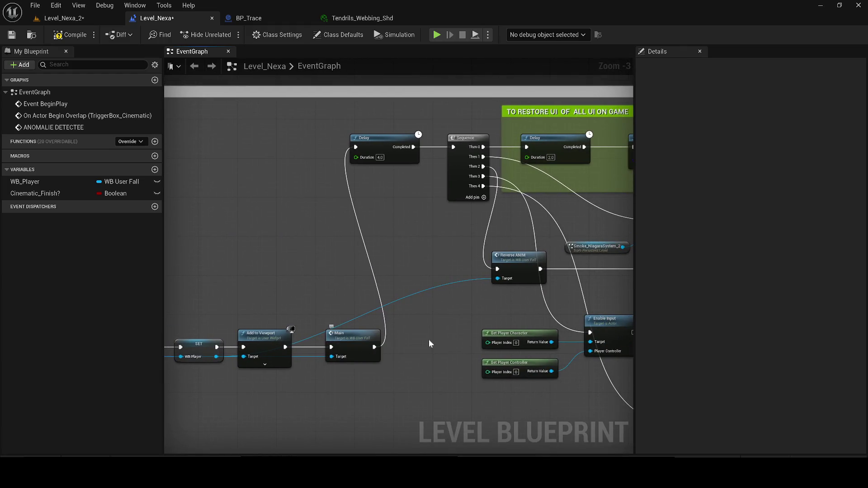
drag(471, 326, 340, 343)
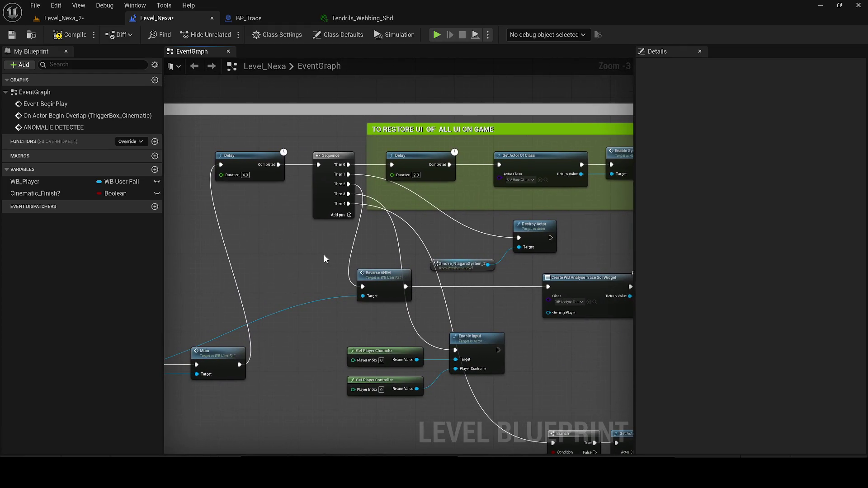
drag(323, 254, 371, 261)
key(ctrl+v)
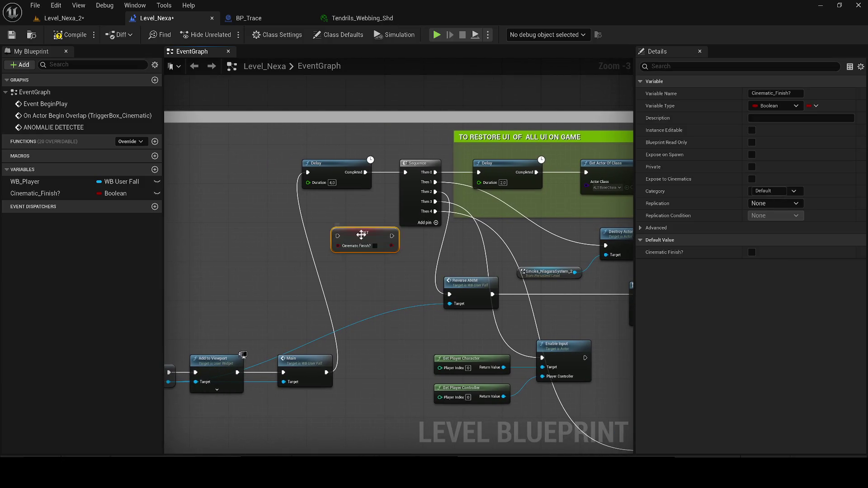
scroll(425, 230, up, 2)
click(437, 219)
mouse_move(447, 217)
mouse_down()
mouse_move(321, 236)
mouse_move(326, 256)
mouse_move(307, 269)
mouse_up()
click(370, 249)
- Wire Sequence Then 4 to the SET node and Then 5 to the Branch
scroll(307, 270, down, 1)
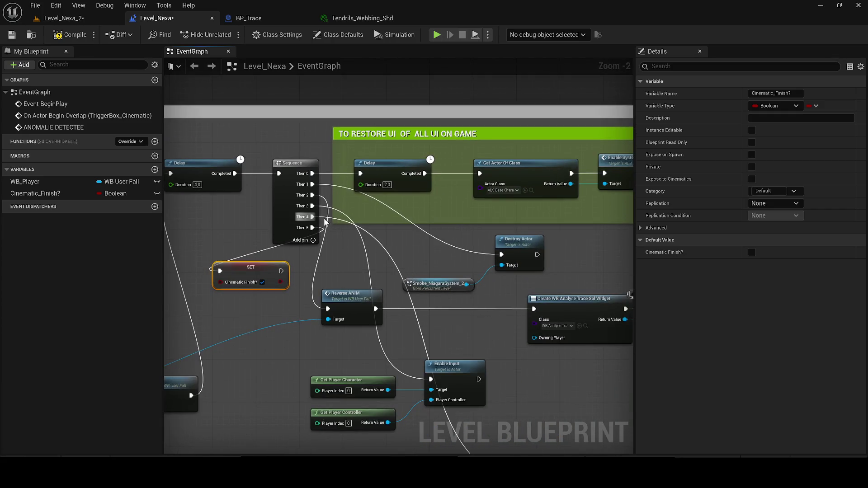
mouse_move(325, 221)
mouse_down()
mouse_move(268, 97)
mouse_move(374, 182)
mouse_up()
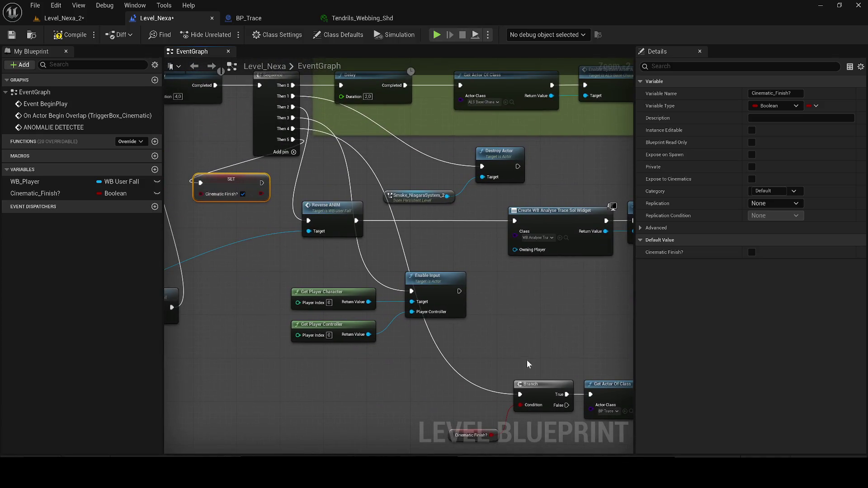
mouse_move(293, 129)
mouse_down()
mouse_move(246, 186)
mouse_move(201, 182)
mouse_up()
mouse_move(293, 139)
mouse_down()
mouse_move(504, 364)
mouse_move(520, 395)
mouse_up()
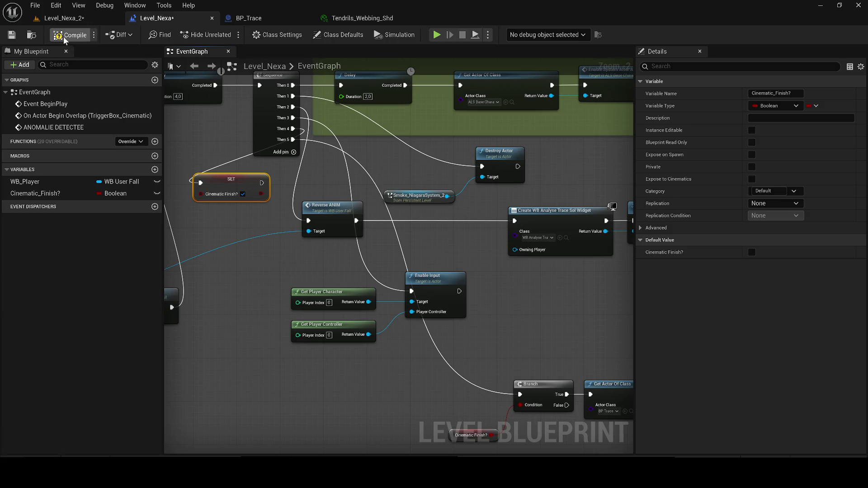
- Save the level blueprint and the level map
click(10, 37)
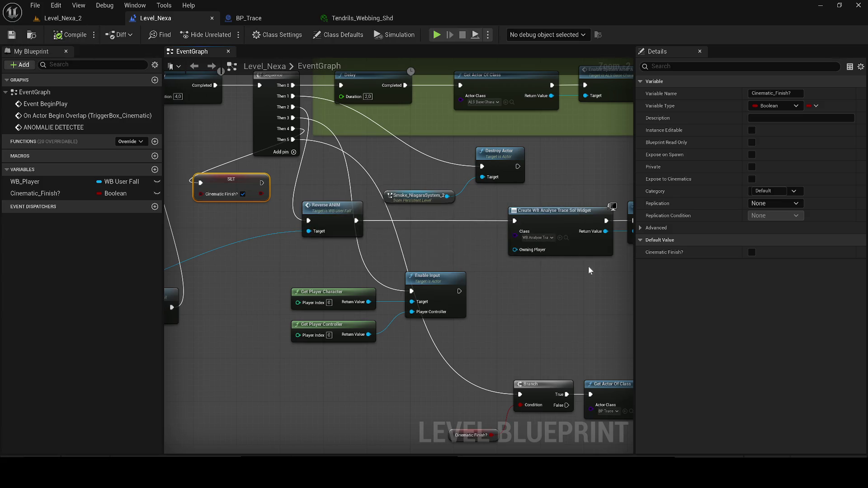
drag(538, 310, 469, 310)
click(469, 311)
key(ctrl+s)
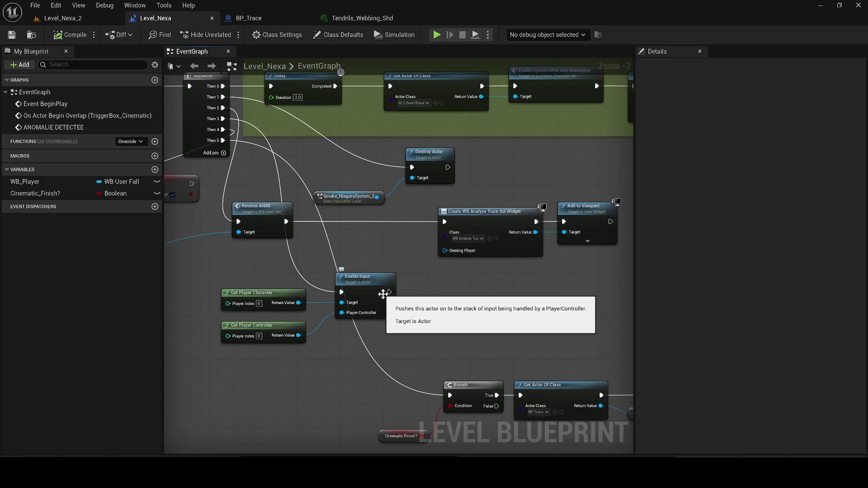
- Return to the Level_Nexa_2 level and start a Play test
scroll(475, 296, down, 2)
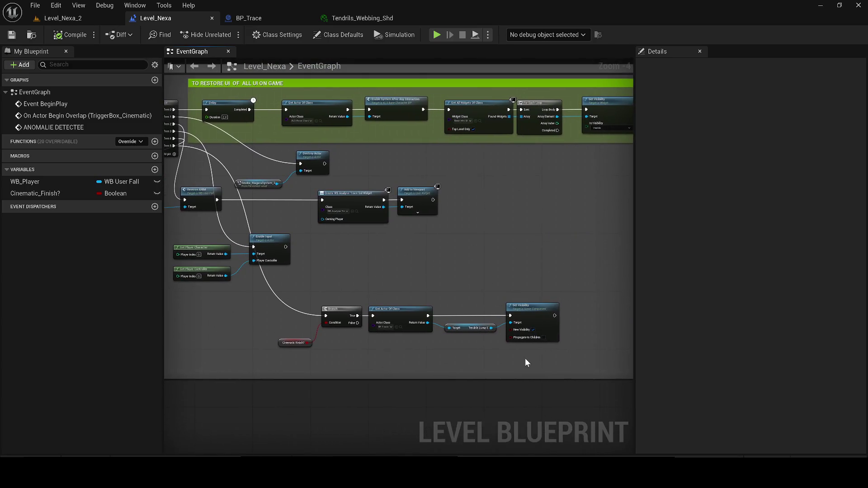
click(44, 19)
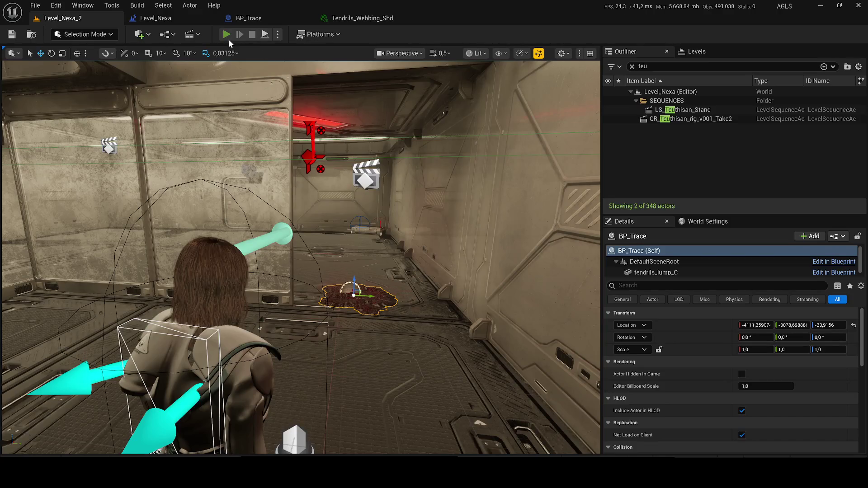
click(229, 38)
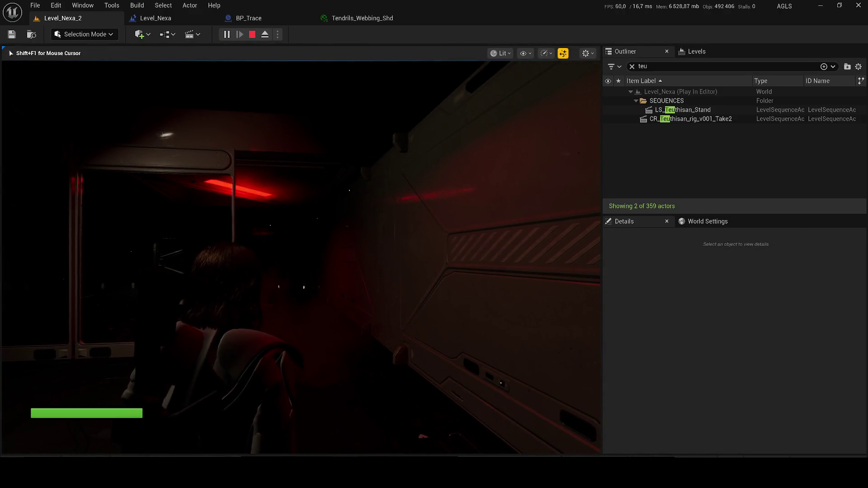
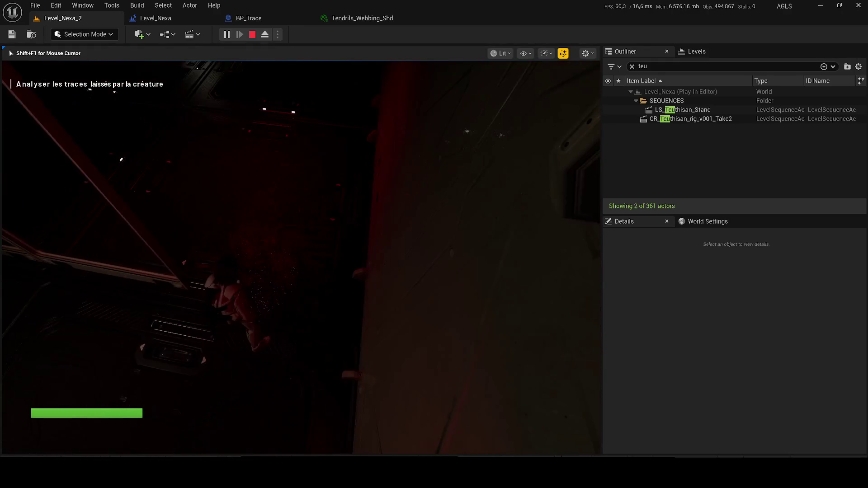
- Stop the play test, then select and frame the CineCameraActor in the viewport
key(Escape)
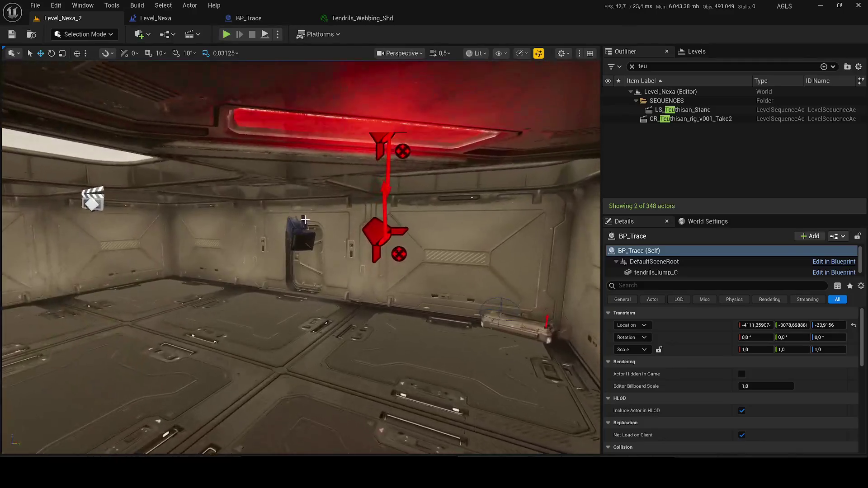
click(300, 225)
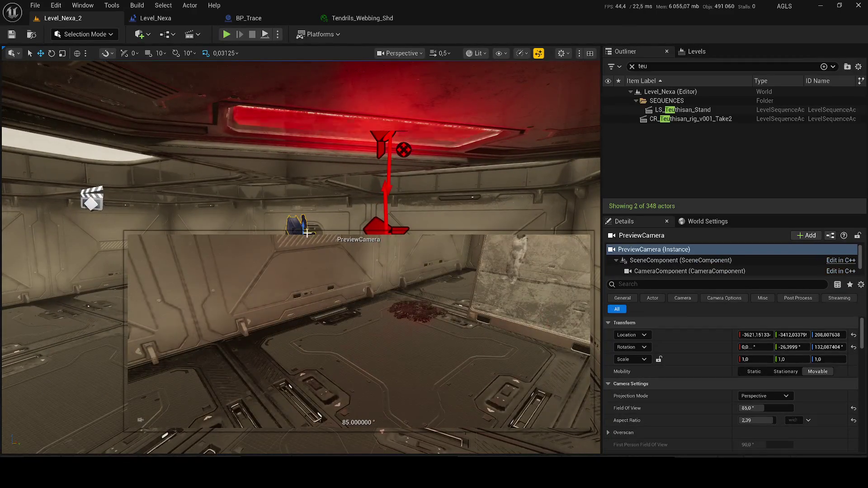
click(632, 66)
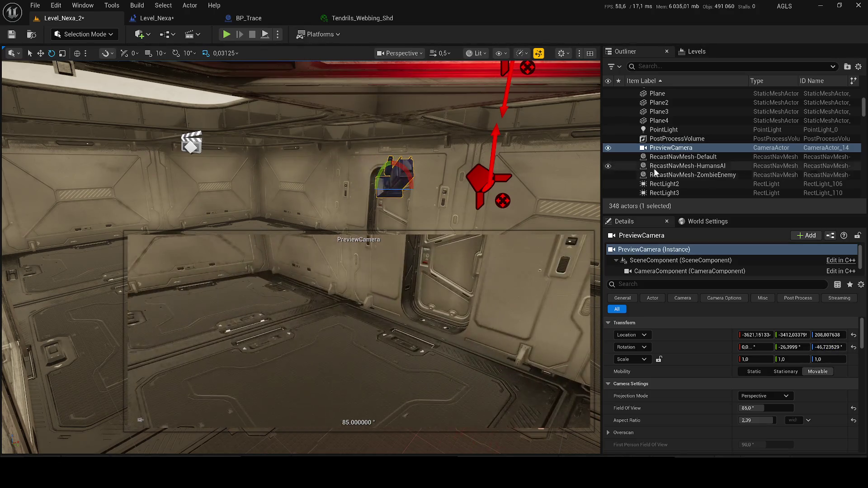
double_click(687, 166)
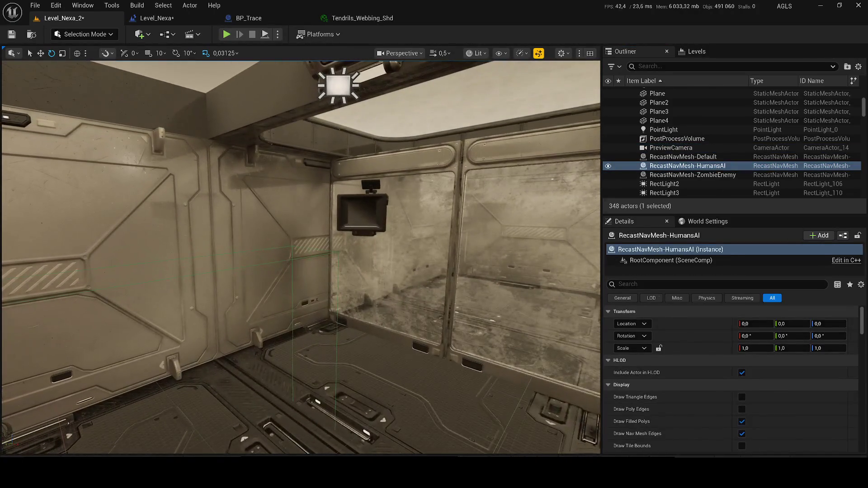
click(362, 203)
key(f)
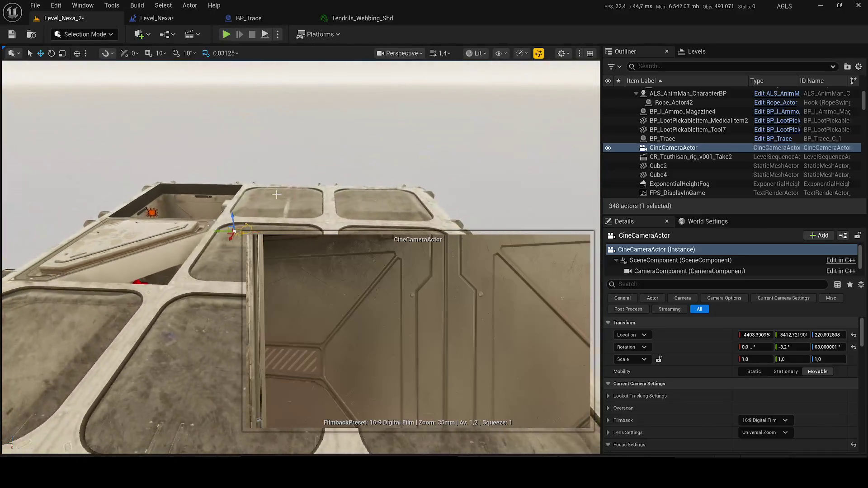
- Raise the CineCameraActor high above the rooms and tilt it down, keeping it when delete is cancelled
drag(232, 221, 183, 81)
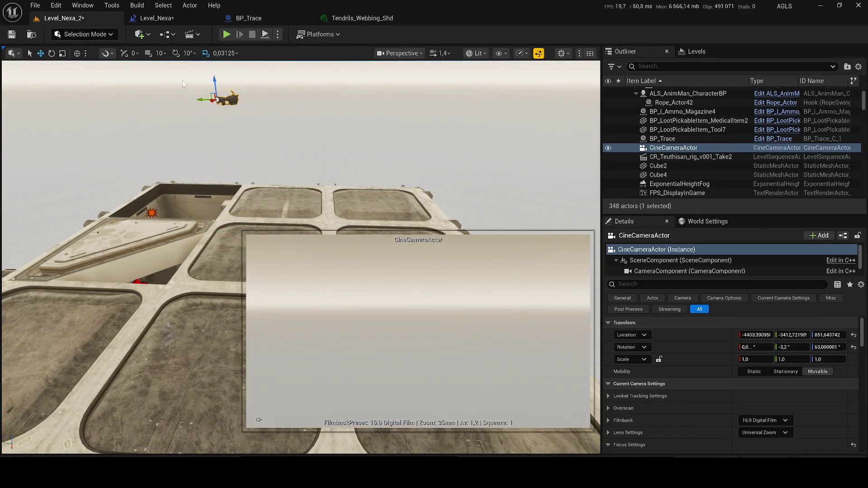
drag(221, 122, 271, 109)
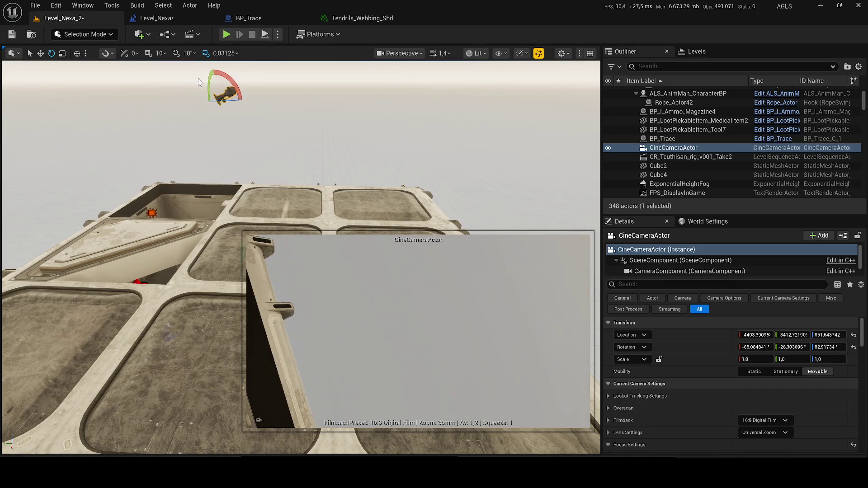
key(Delete)
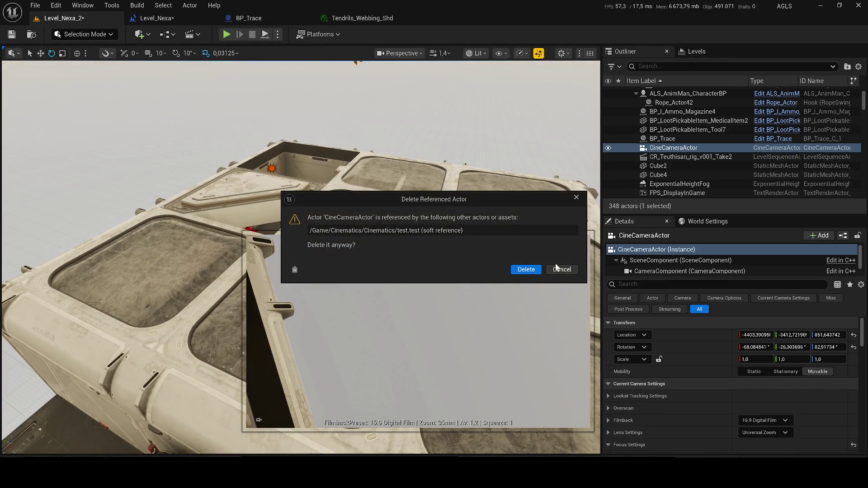
click(561, 270)
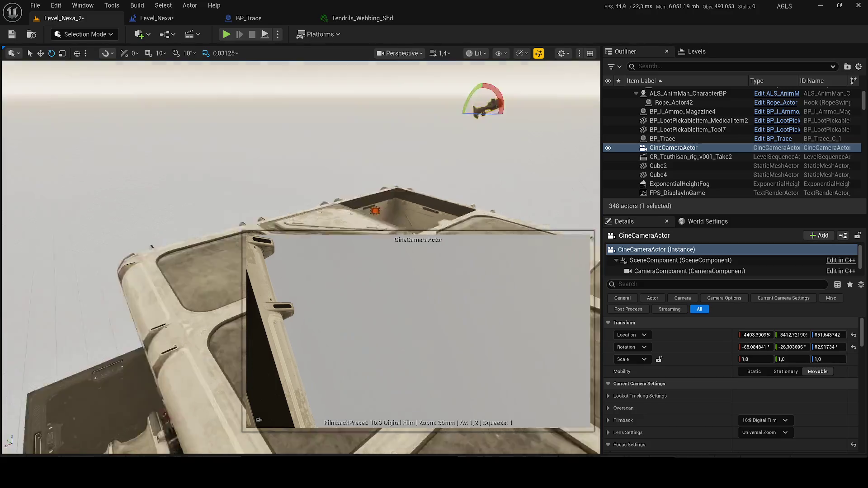
mouse_move(166, 137)
mouse_down()
mouse_move(31, 407)
mouse_move(126, 233)
mouse_move(84, 230)
mouse_up()
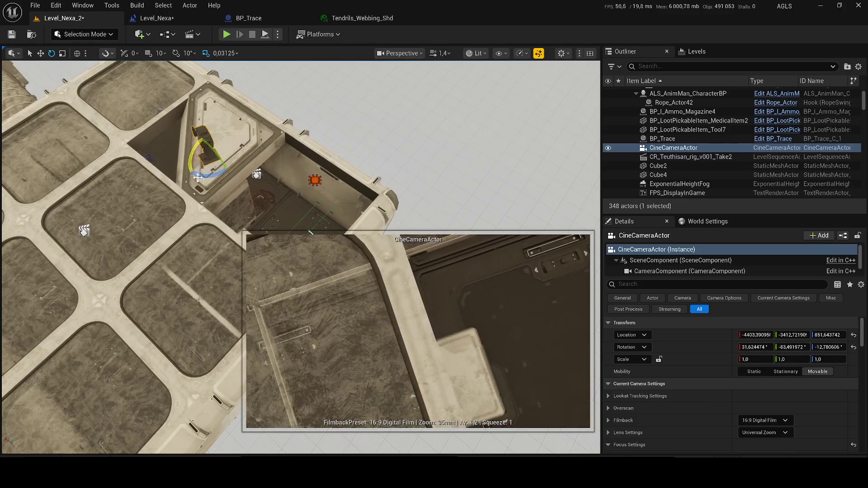
drag(225, 160, 224, 160)
- Focus on Cube4 and fly the view down the corridor to the red tendril trace
double_click(658, 175)
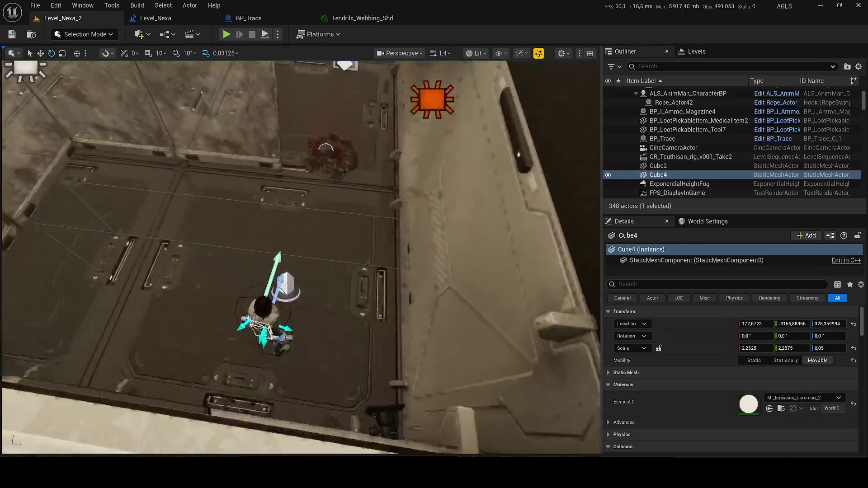
mouse_move(301, 258)
mouse_down()
mouse_move(258, 244)
mouse_move(244, 219)
mouse_move(199, 217)
mouse_move(199, 192)
mouse_up()
scroll(278, 249, down, 1)
key(f)
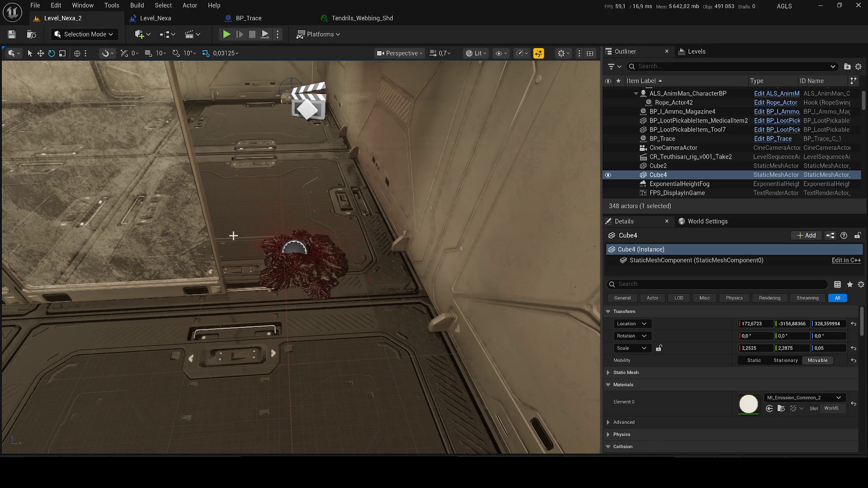
mouse_move(258, 214)
mouse_down()
mouse_move(258, 193)
mouse_move(258, 224)
mouse_move(246, 227)
mouse_up()
- Search the Content Drawer for 'screen' to list the Screen assets
key(ctrl+space)
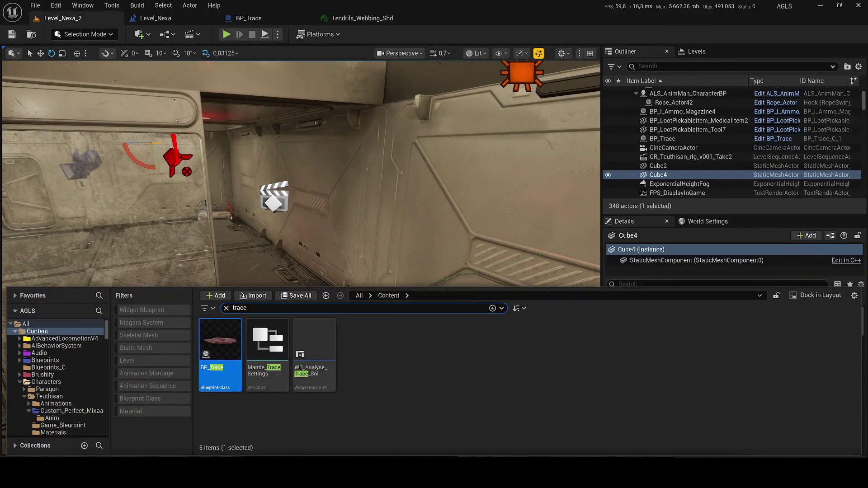
text(screen)
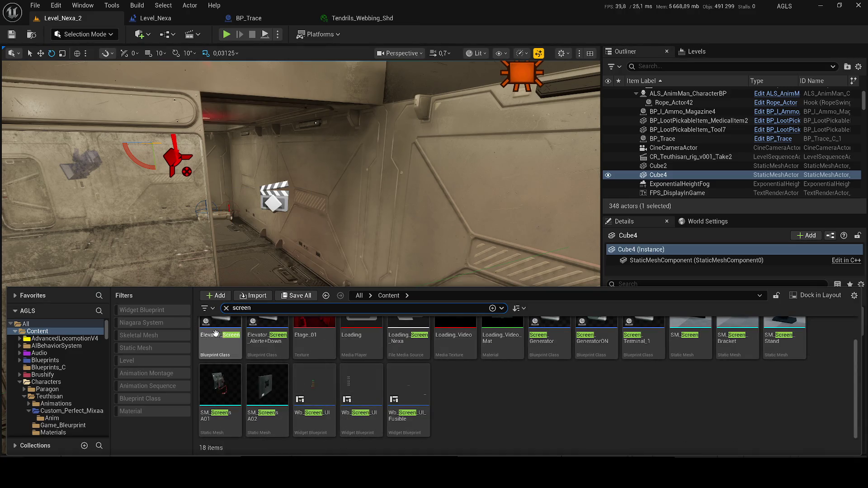
mouse_move(283, 384)
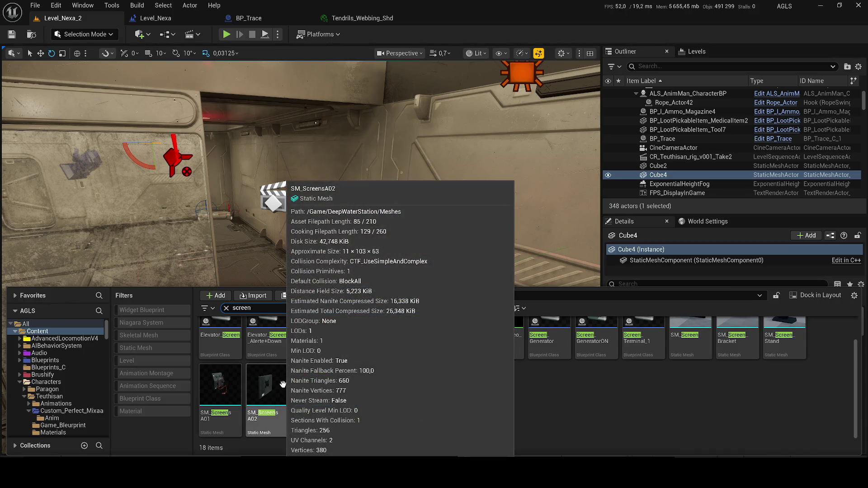
- Inspect the SM_ScreensA01 monitor mesh, then close it and return to Level_Nexa_2 with the drawer open
double_click(230, 412)
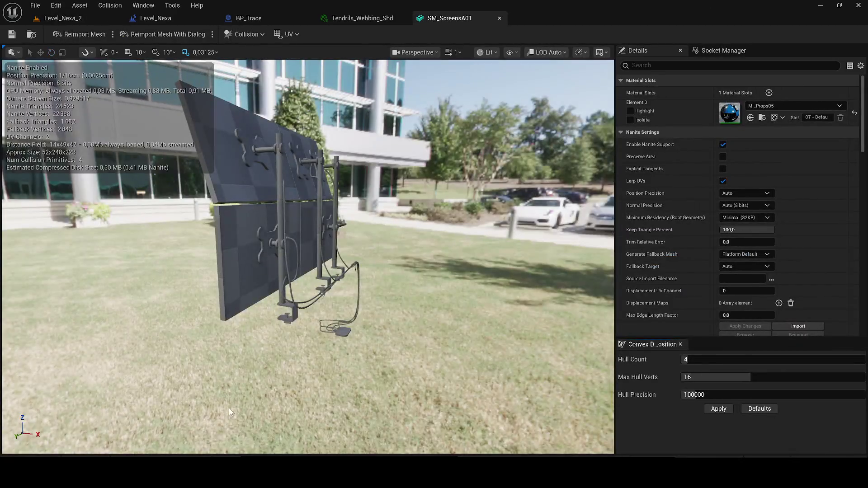
drag(369, 307, 369, 305)
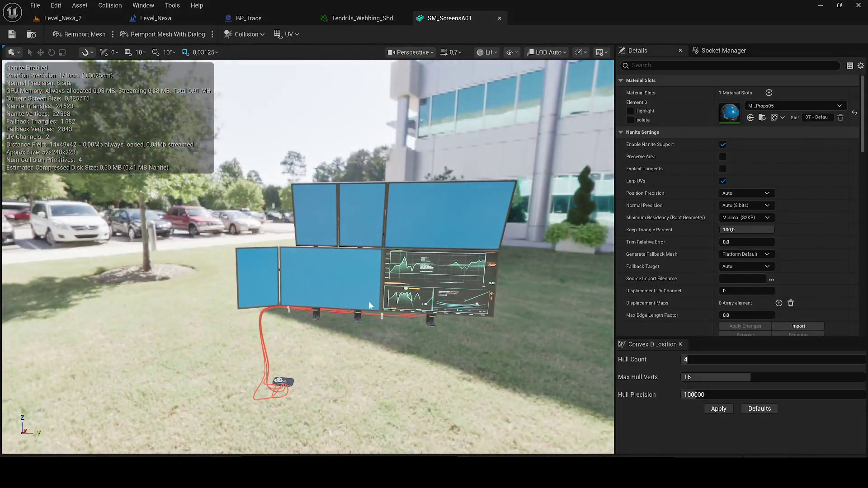
click(500, 19)
click(63, 18)
key(ctrl+space)
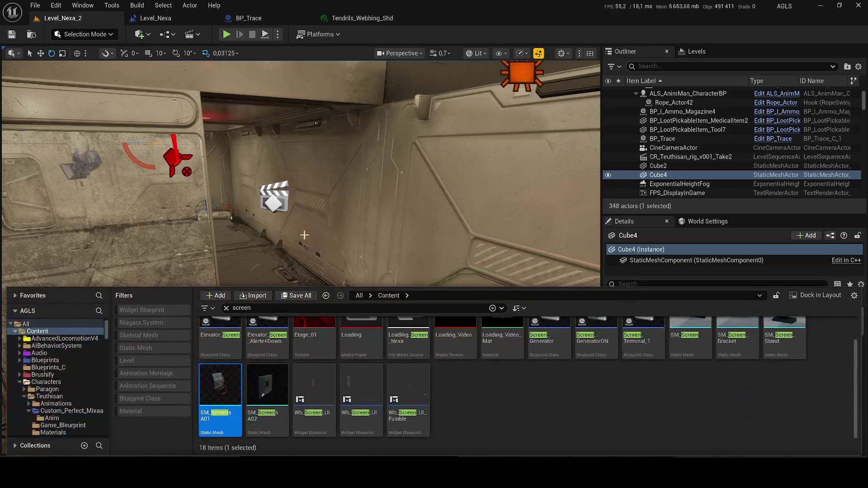
- Place an Elevator_Screen into the level and move it next to the character
click(596, 355)
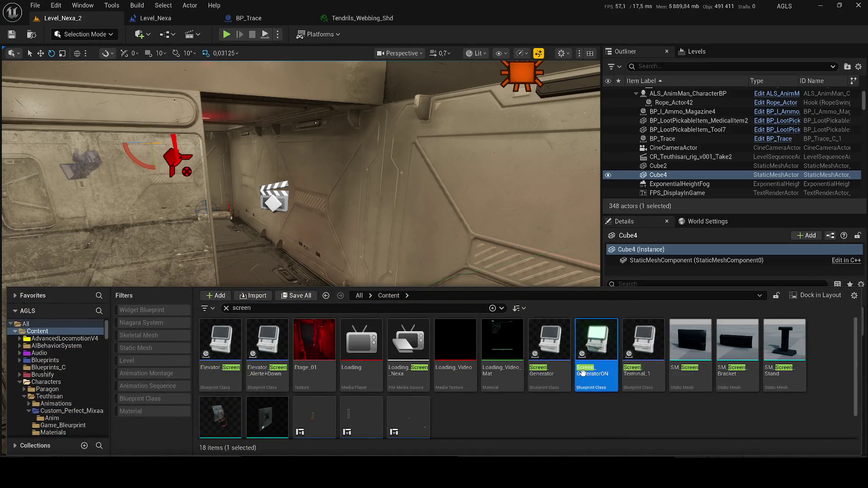
right_click(220, 352)
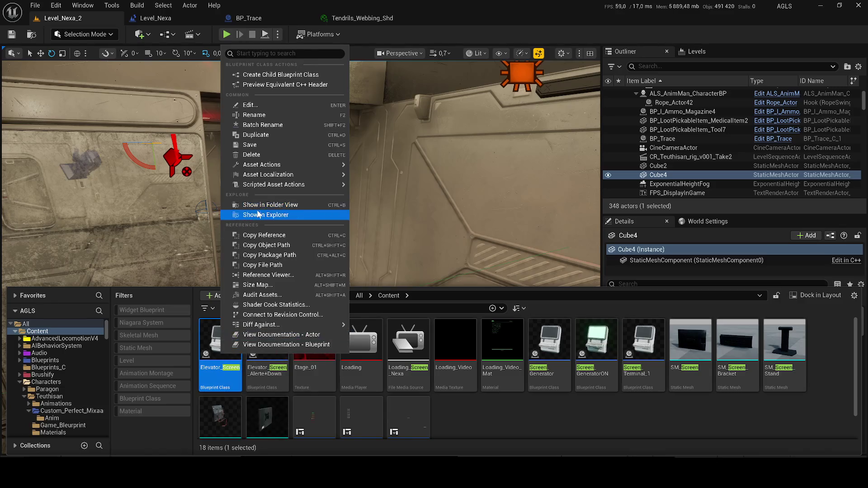
click(253, 211)
mouse_move(220, 343)
mouse_down()
mouse_move(348, 228)
mouse_move(116, 349)
mouse_move(181, 408)
mouse_move(136, 380)
mouse_move(154, 362)
mouse_move(179, 397)
mouse_move(446, 370)
mouse_move(272, 384)
mouse_up()
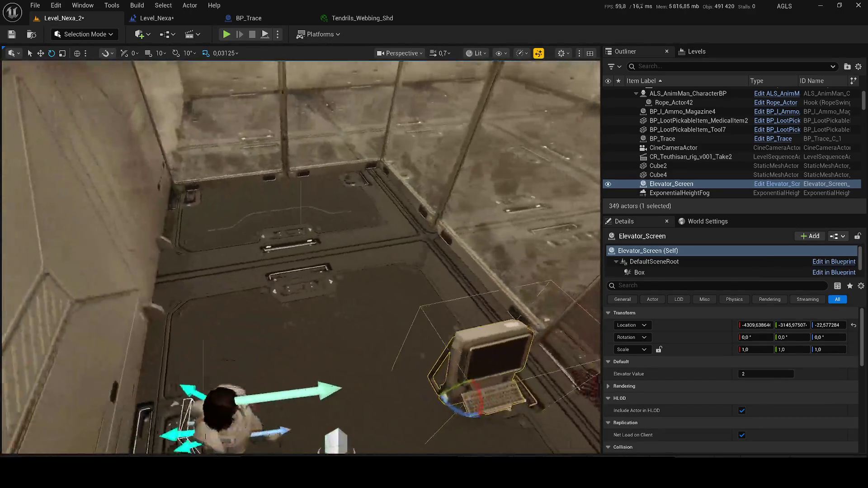
key(w)
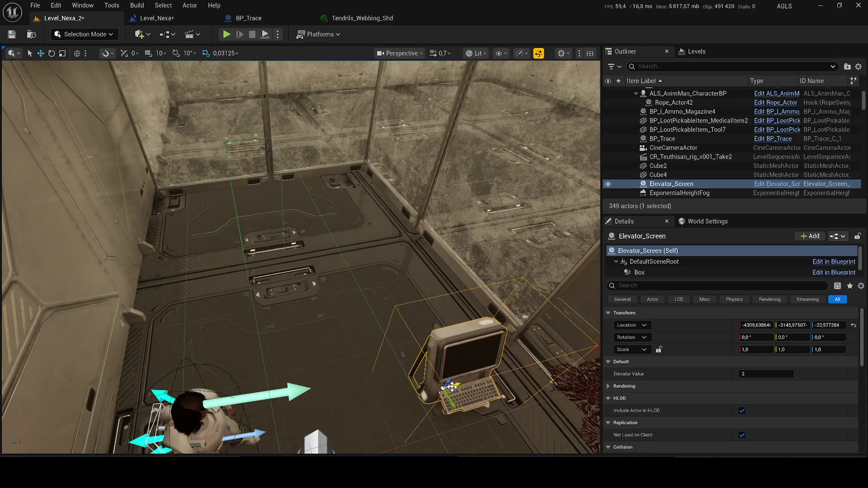
drag(452, 387, 212, 368)
drag(278, 353, 271, 217)
- Shift the TriggerBox_Cinematic further along the Y axis
click(327, 348)
drag(448, 266, 394, 265)
drag(457, 226, 445, 203)
drag(452, 253, 485, 250)
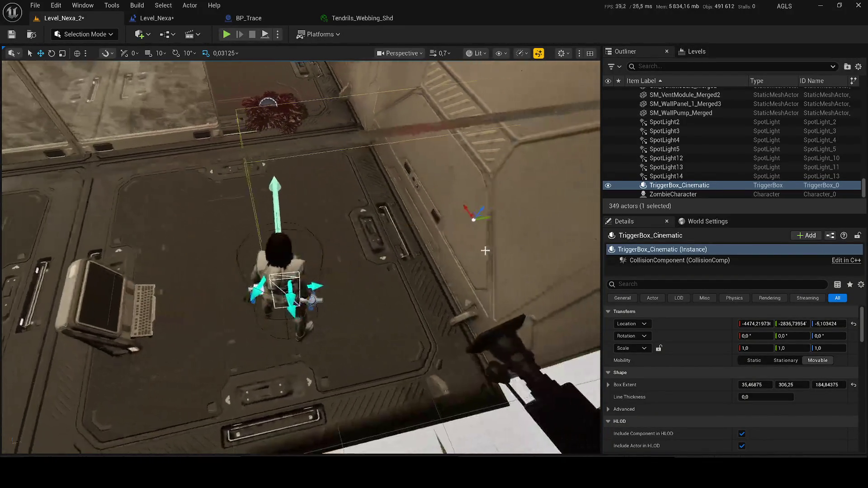
drag(483, 218, 557, 201)
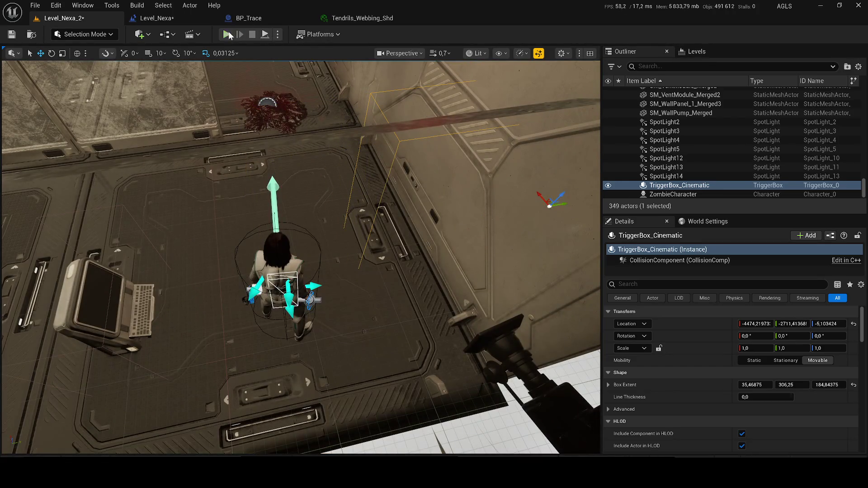
- Play-test, lift the elevator screen off the floor, and play-test walking up to the terminal
click(226, 34)
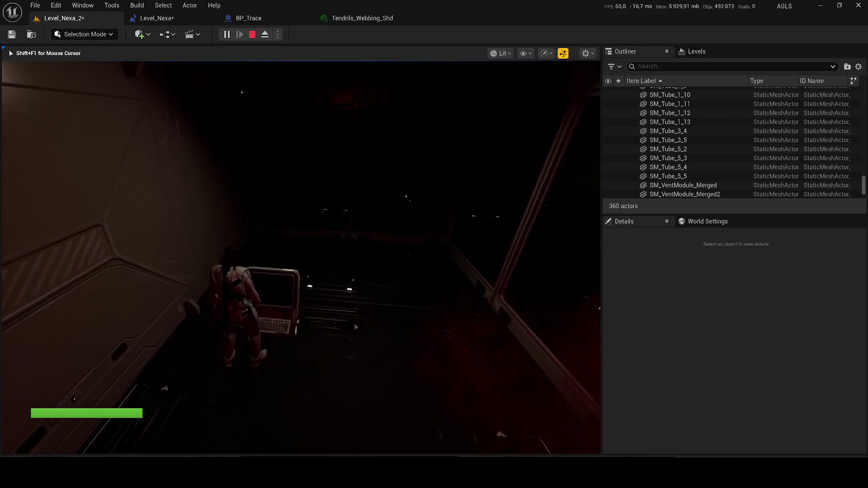
key(Escape)
click(254, 295)
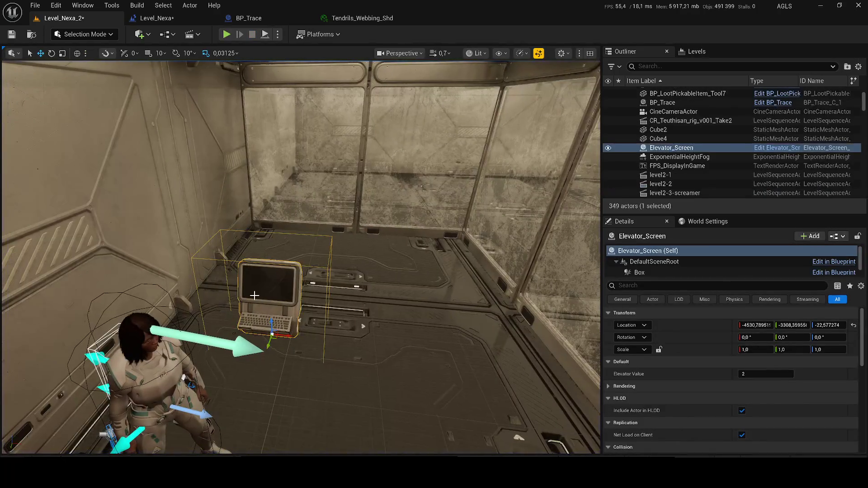
drag(268, 325, 268, 274)
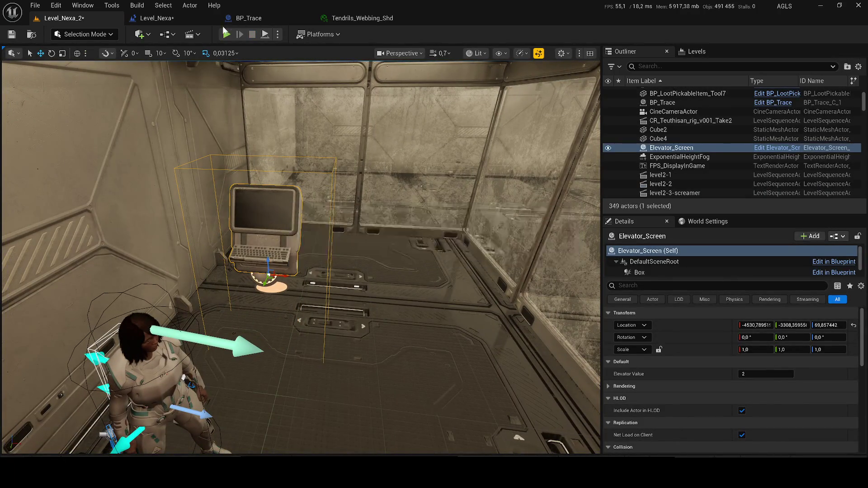
click(226, 35)
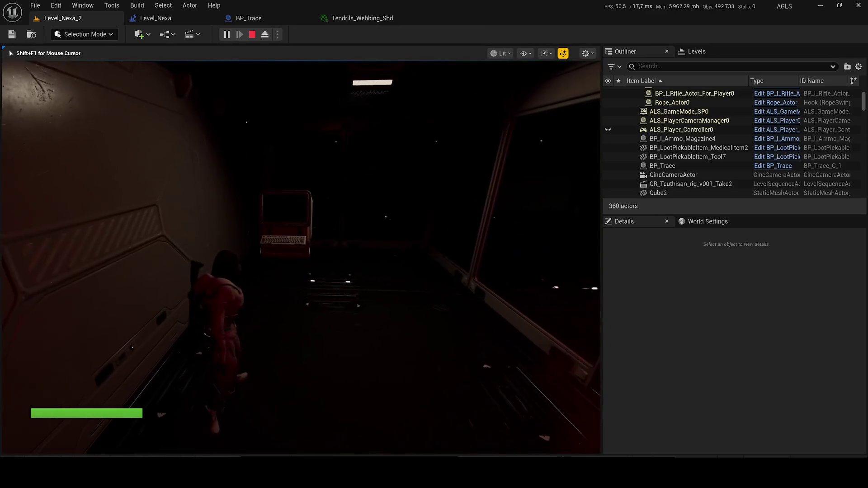
key(w)
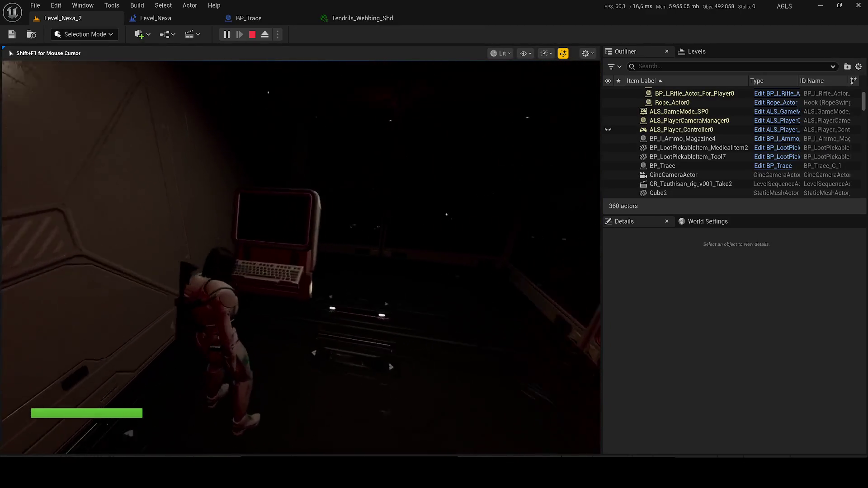
key(Escape)
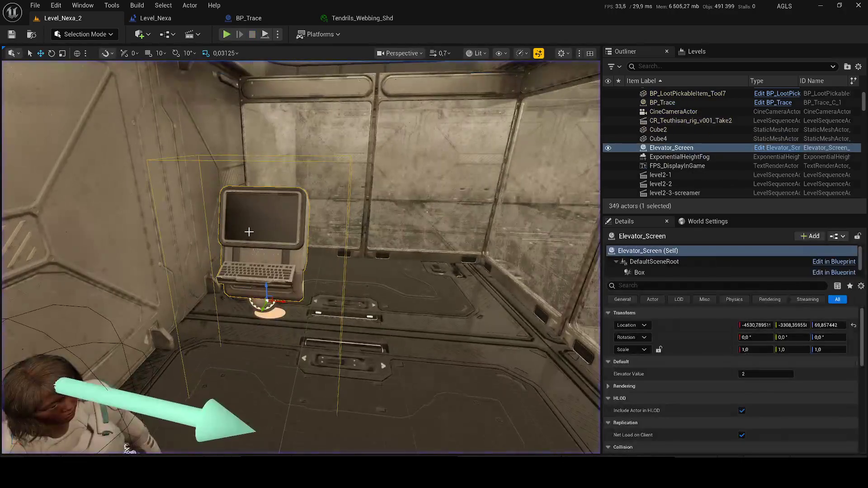
- Swap the old Elevator_Screen for an Elevator_Screen_Alerte+Down against the room wall
click(55, 455)
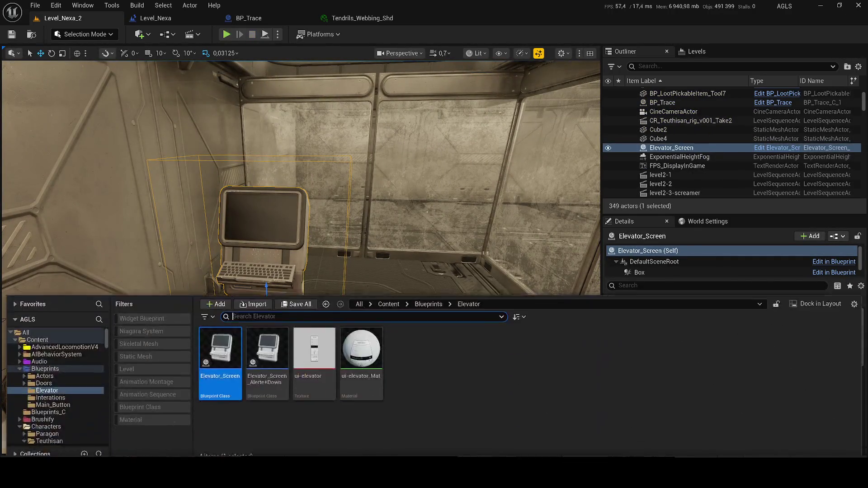
click(262, 213)
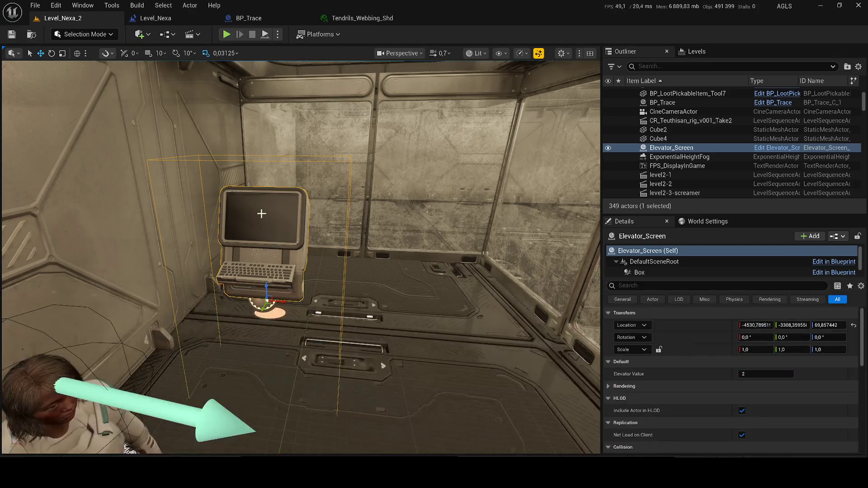
key(Delete)
key(ctrl+space)
mouse_move(265, 350)
mouse_down()
mouse_move(281, 277)
mouse_move(279, 312)
mouse_move(278, 240)
mouse_up()
- Save the level, run a quick play-test, and open the Elevator_Screen_Alerte+Down blueprint
key(ctrl+s)
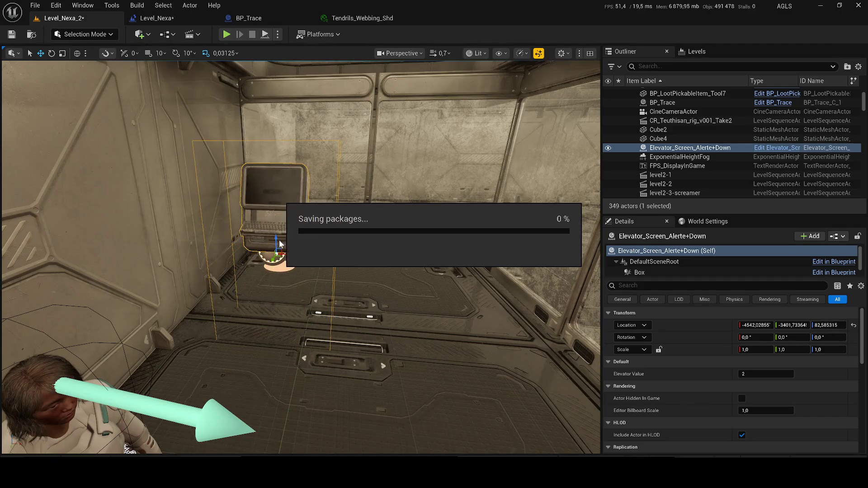
key(alt+p)
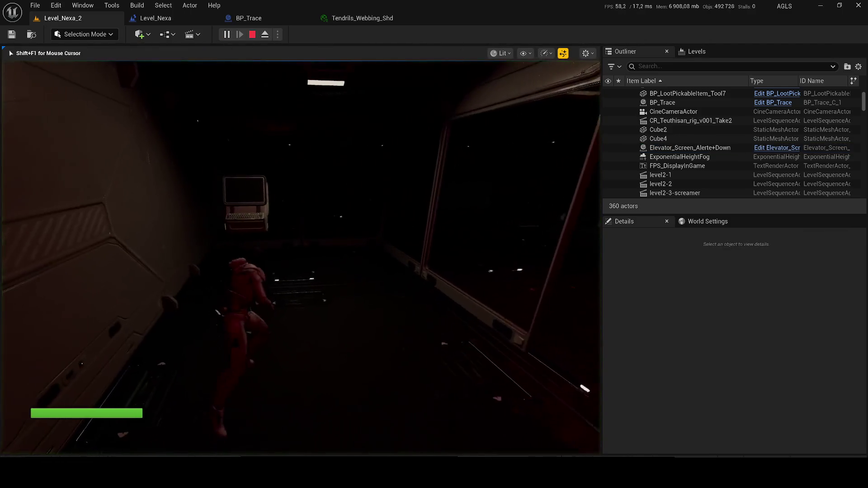
key(Escape)
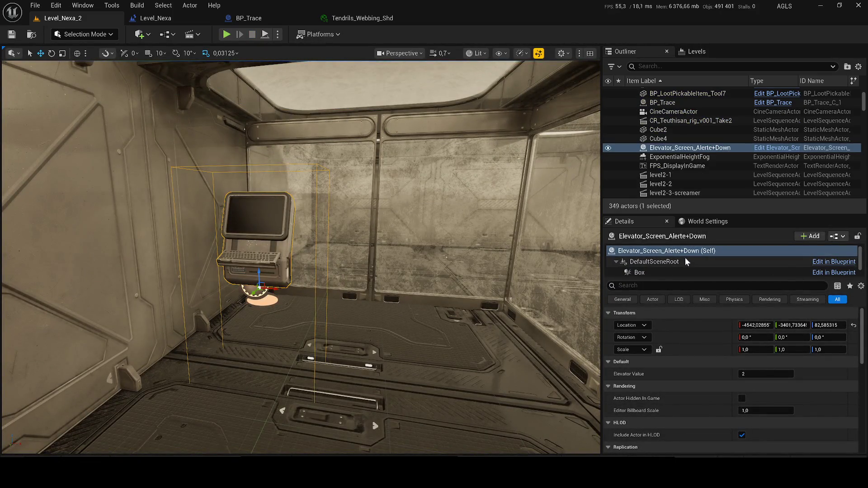
key(ctrl+b)
double_click(267, 391)
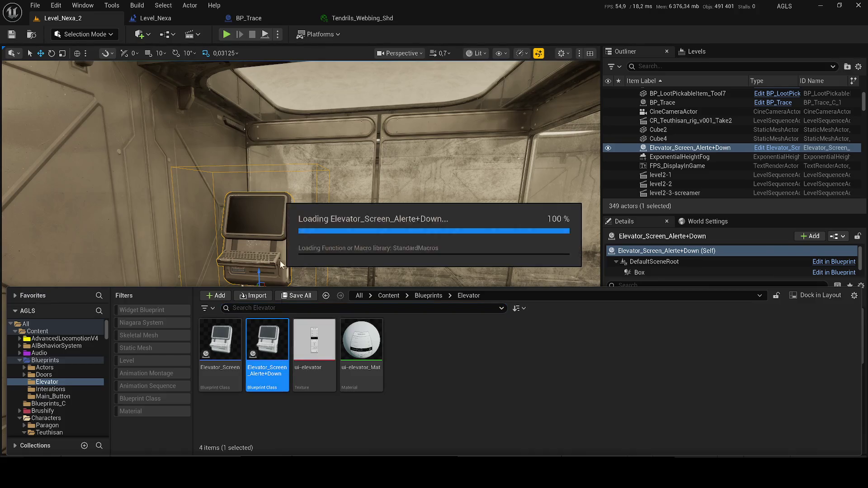
- Close the Tendrils_Webbing_Shd and Level_Nexa tabs and dock the elevator blueprint's EventGraph
click(402, 18)
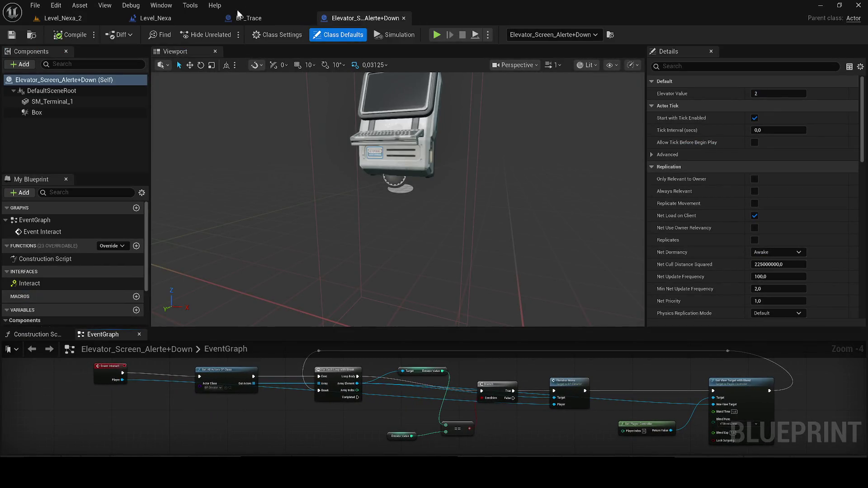
click(212, 18)
drag(292, 18, 190, 18)
click(66, 334)
drag(192, 162, 270, 56)
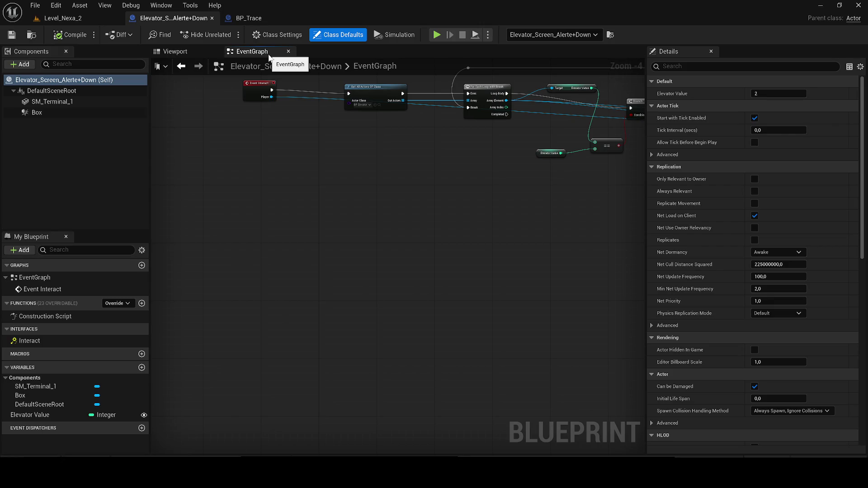
drag(515, 128, 397, 254)
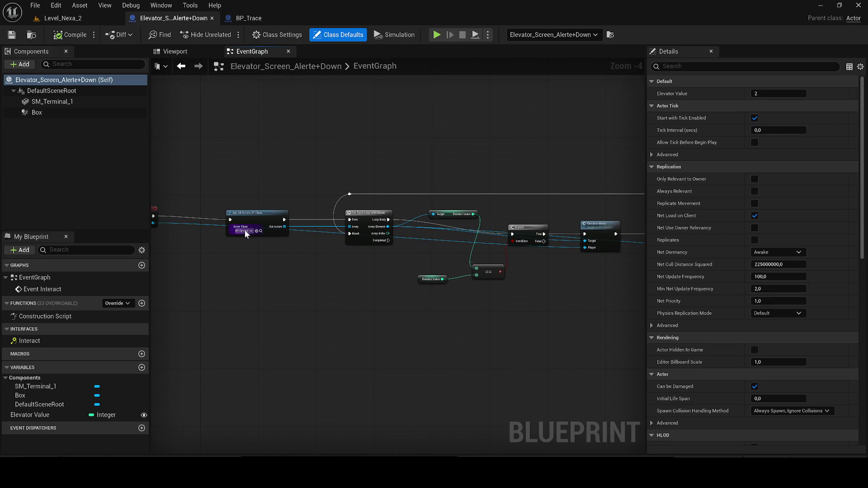
scroll(247, 231, up, 4)
- Find and open the Screen_Terminal_1 blueprint via a 'screen' search and view its graph nodes
click(269, 231)
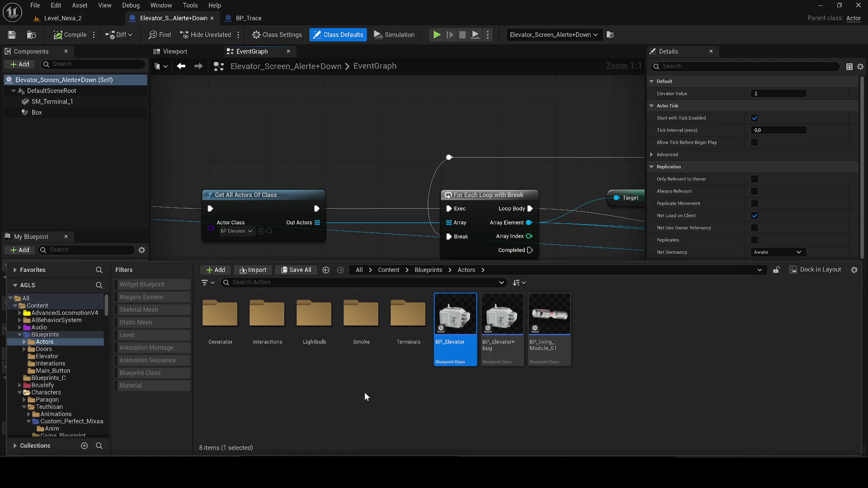
click(392, 271)
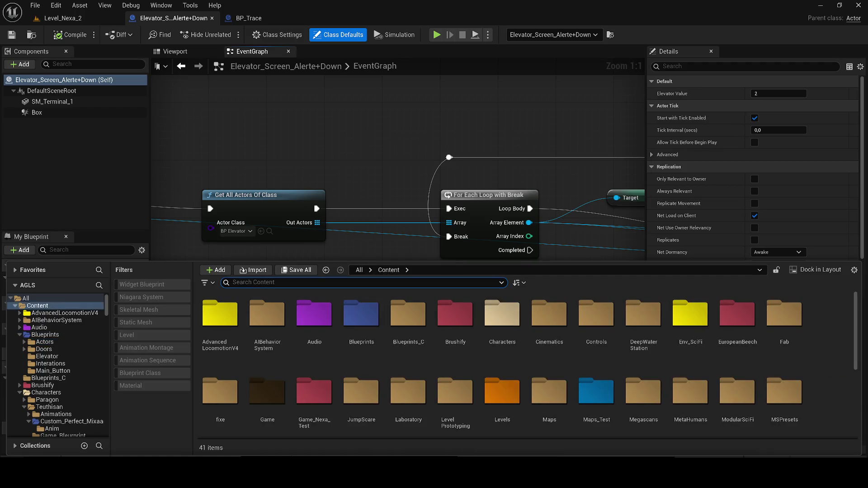
text(screen)
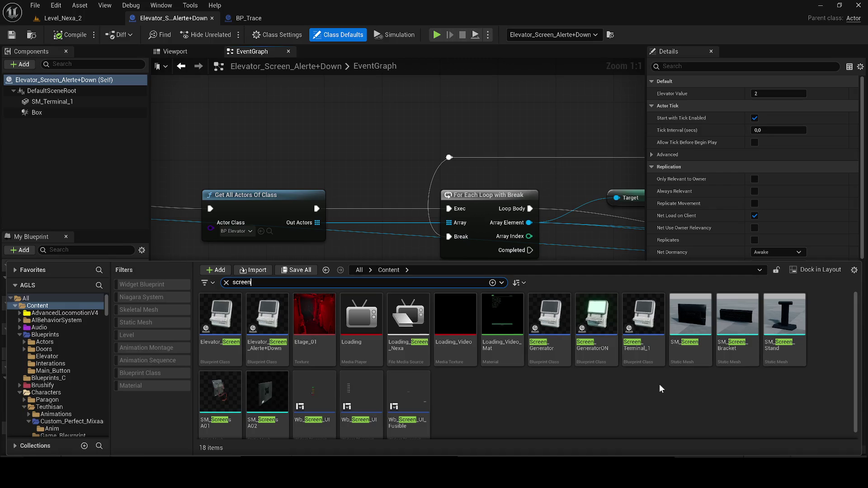
click(643, 325)
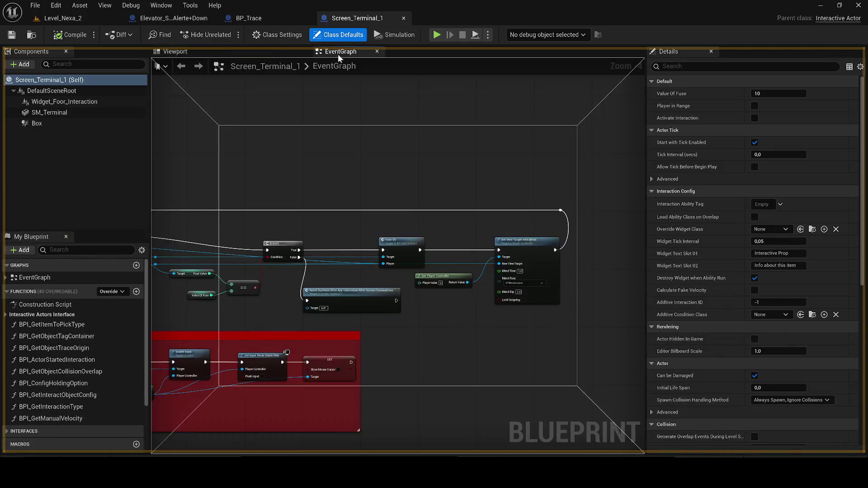
scroll(375, 192, up, 2)
drag(451, 176, 545, 169)
scroll(545, 168, down, 4)
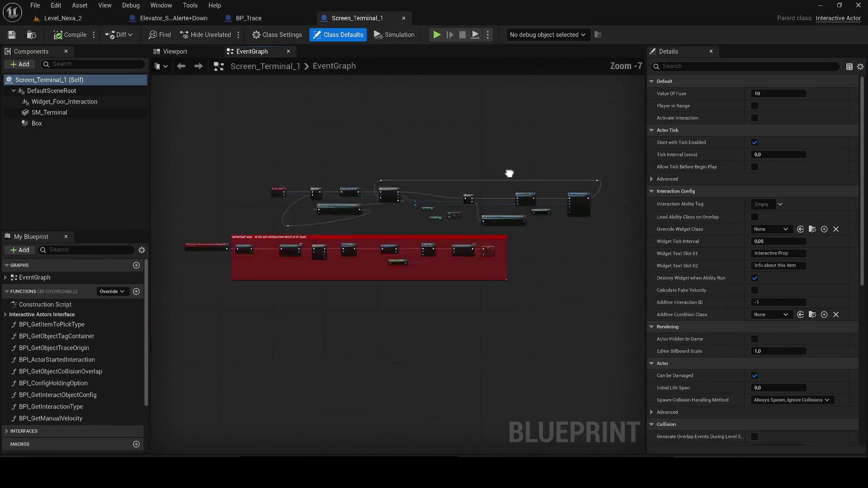
- Return to Level_Nexa_2 and delete the Alerte+Down terminal from the elevator room
click(216, 19)
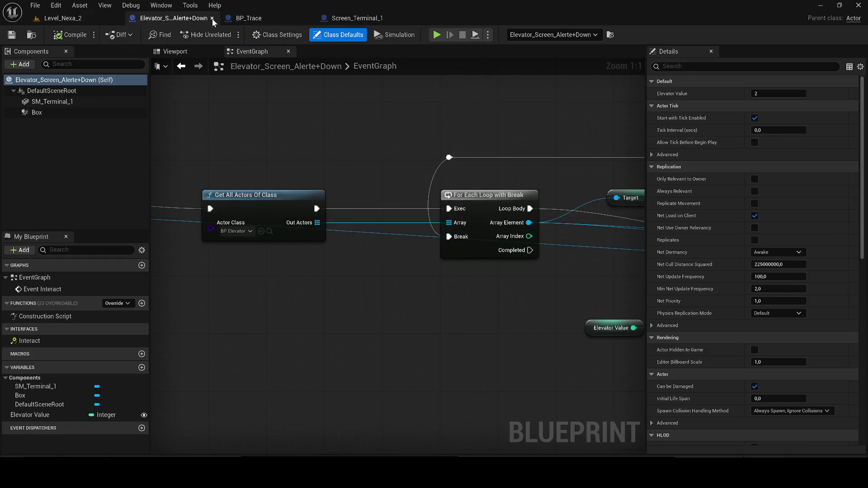
click(68, 18)
key(Delete)
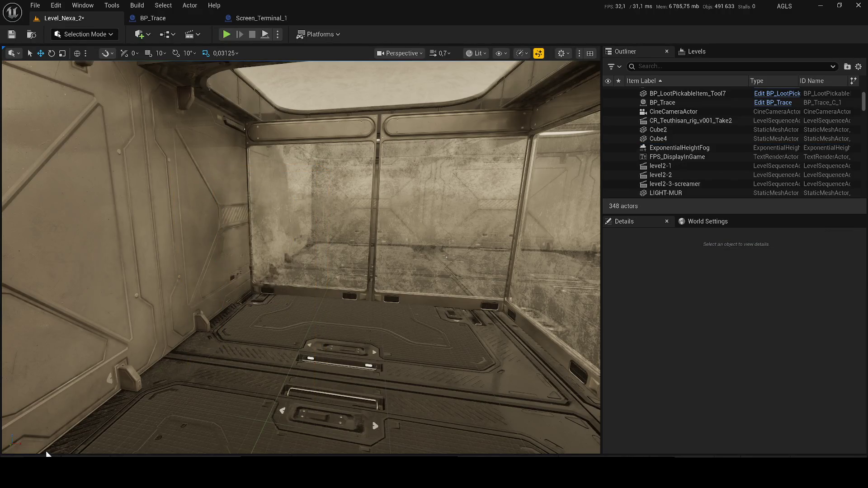
click(378, 400)
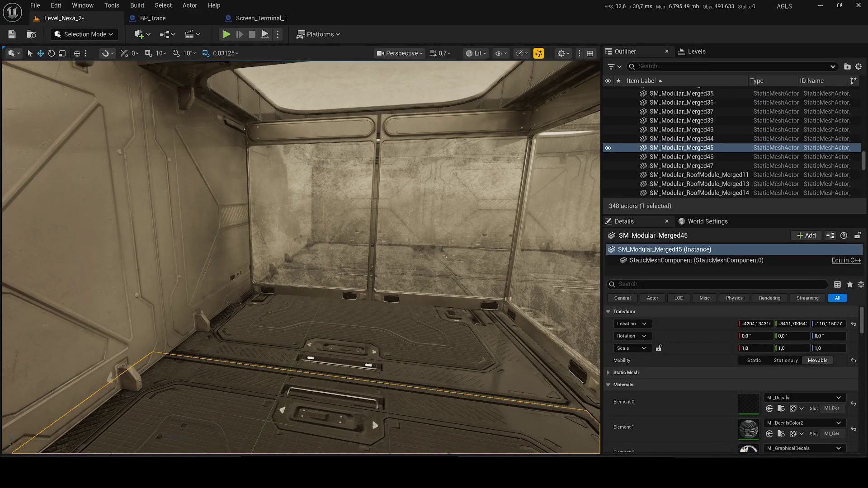
- Drop Screen_Terminal_1 against the elevator room wall, play-test it, then bring the screen assets back up
key(ctrl+space)
mouse_move(646, 355)
mouse_down()
mouse_move(337, 243)
mouse_move(291, 345)
mouse_move(291, 262)
mouse_up()
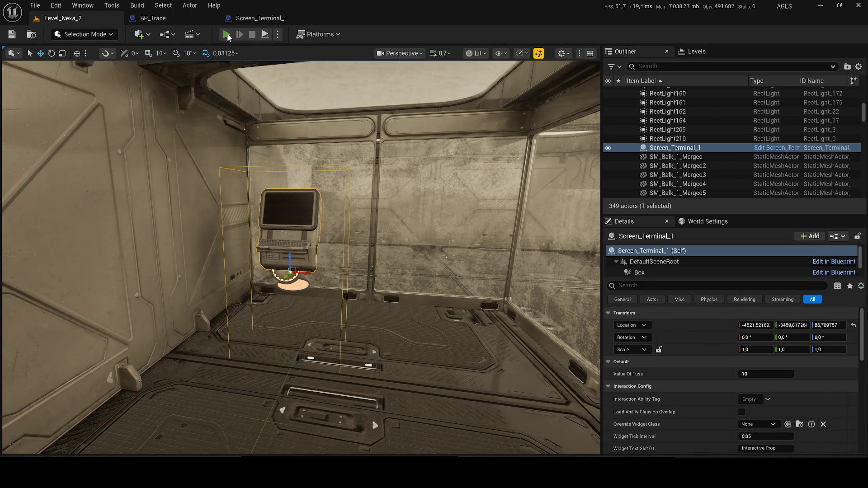
click(227, 34)
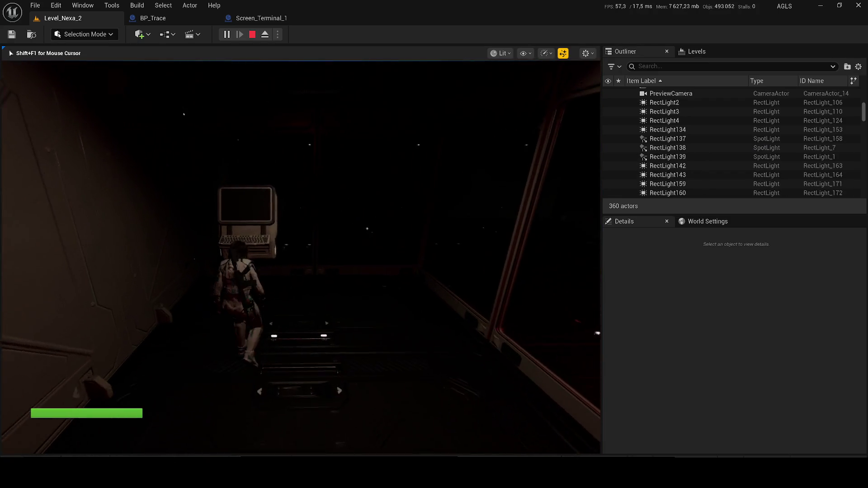
key(Escape)
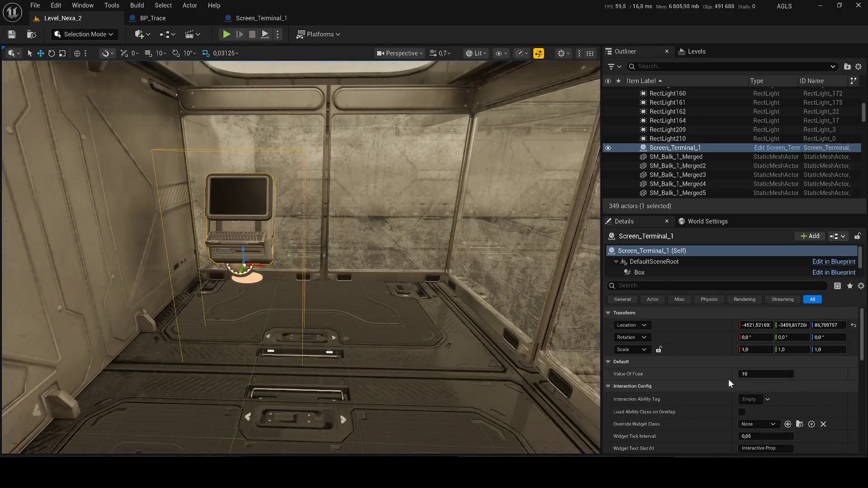
key(ctrl+b)
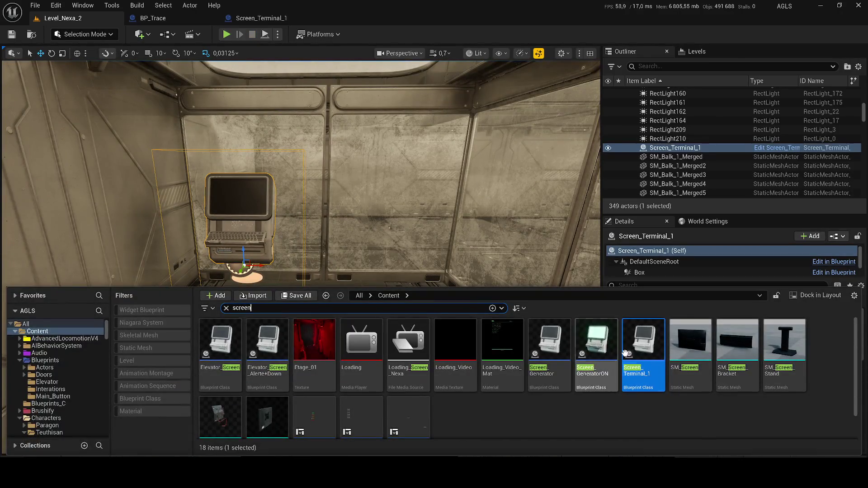
drag(254, 27, 180, 23)
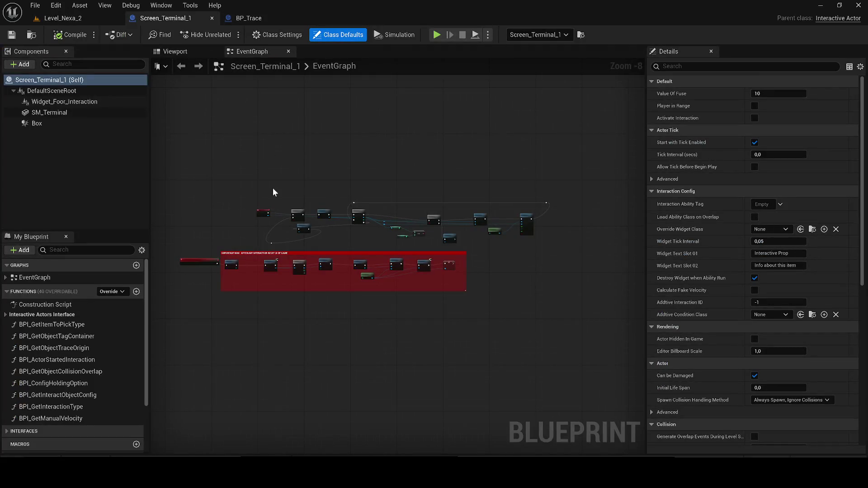
scroll(273, 188, up, 3)
scroll(383, 244, up, 2)
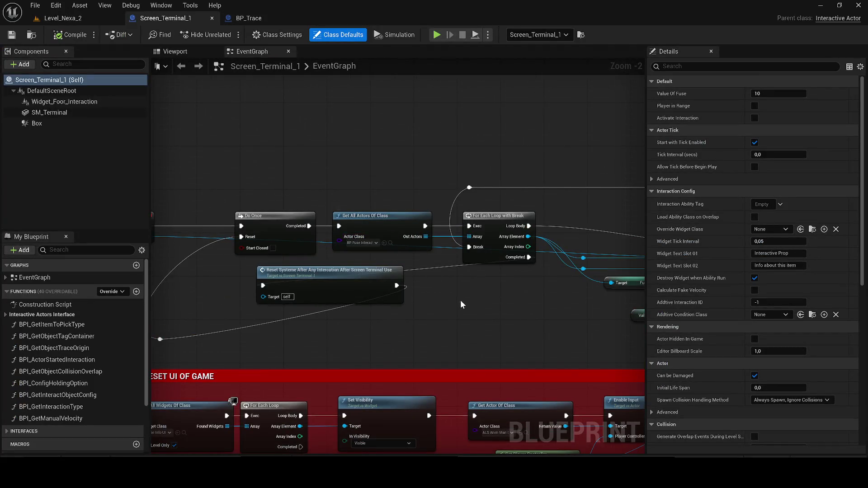
scroll(460, 300, down, 2)
scroll(461, 299, down, 1)
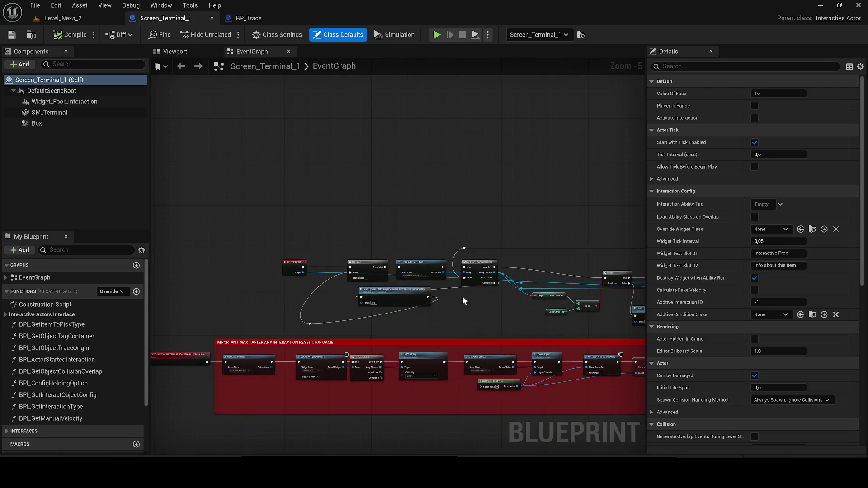
scroll(462, 297, up, 2)
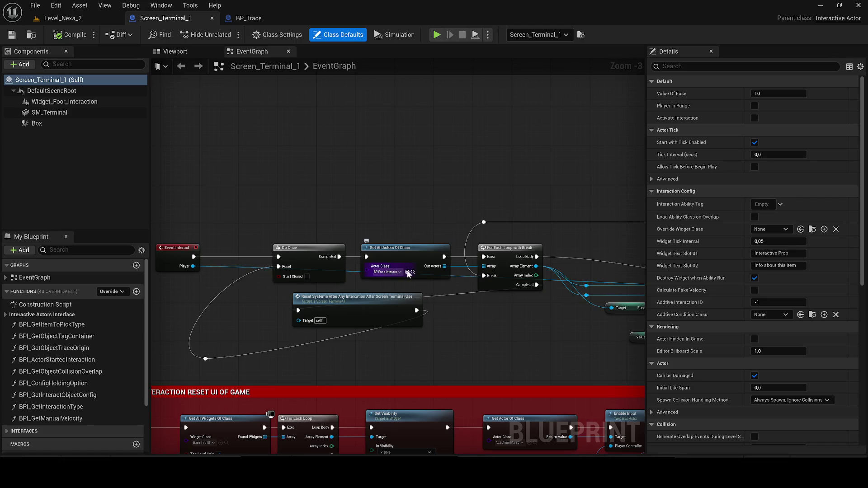
click(411, 271)
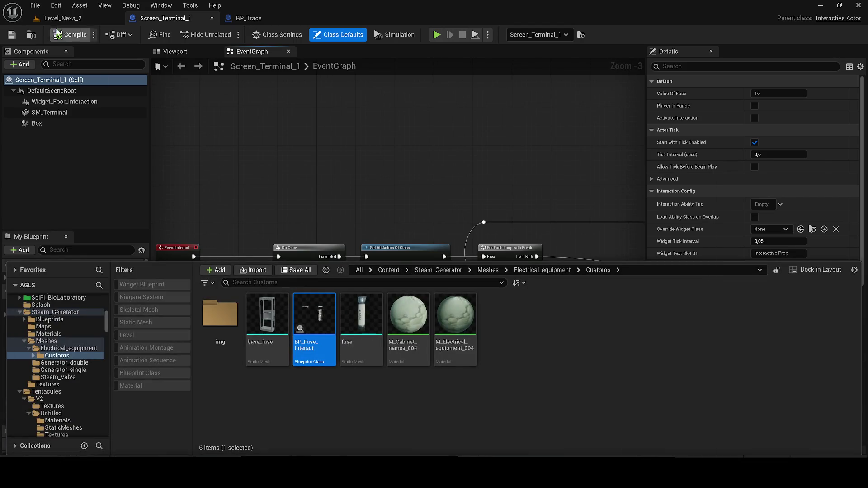
click(66, 19)
scroll(239, 212, up, 3)
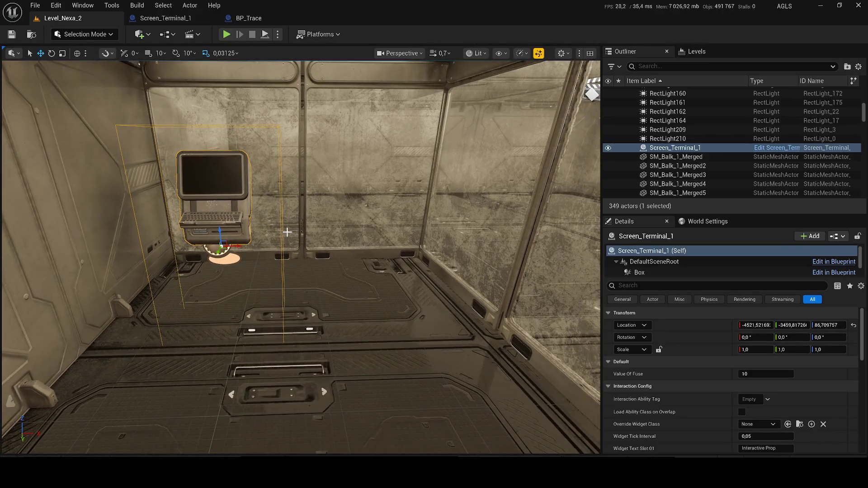
- Delete Screen_Terminal_1, save Level_Nexa_2, and go to the top Content folder
key(Delete)
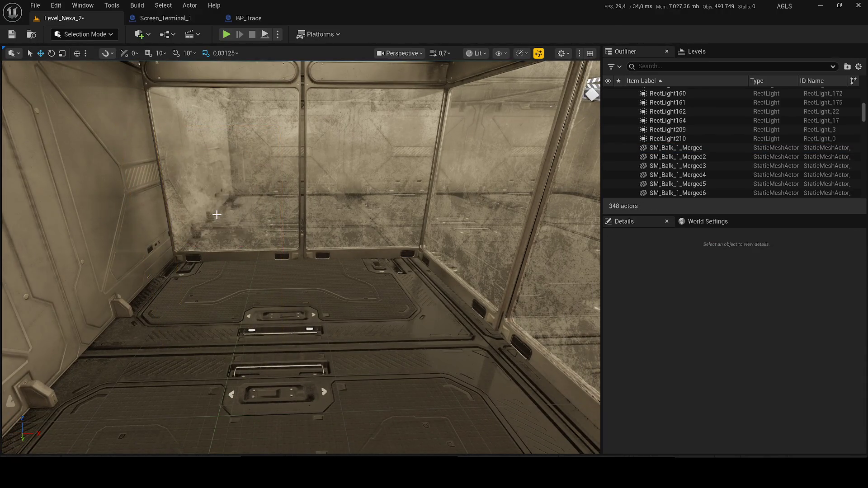
key(ctrl+s)
key(ctrl+space)
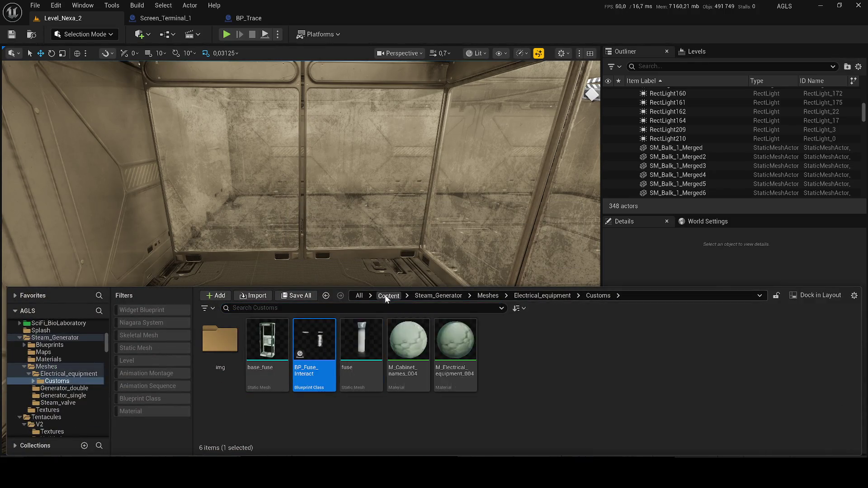
click(386, 296)
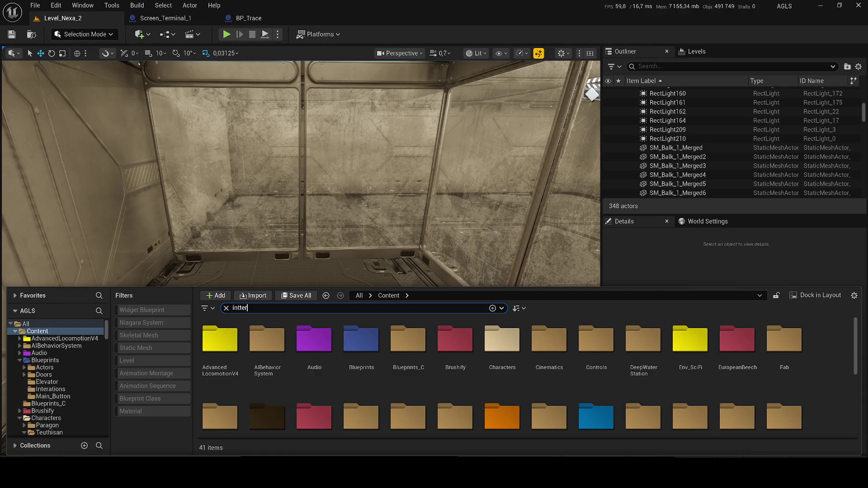
text(inte)
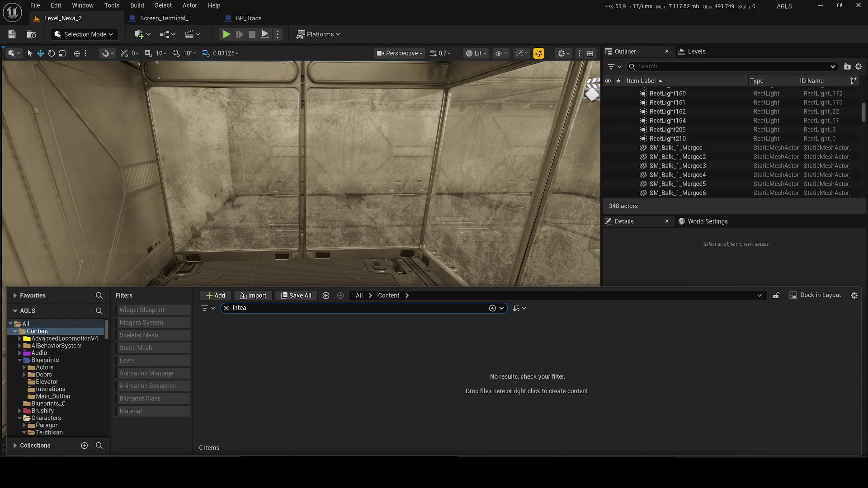
- Search 'interact', filter to Blueprint Class, and trial-place then remove BP_text_interaction
text(ract)
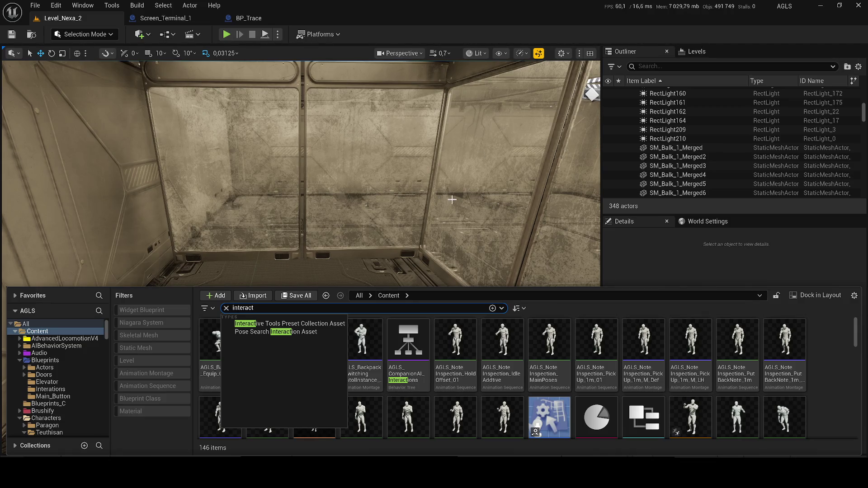
click(848, 335)
scroll(597, 357, down, 2)
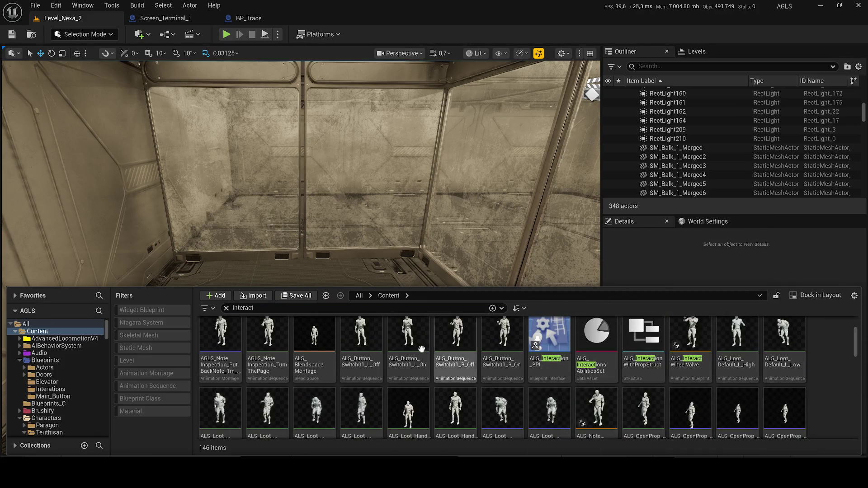
scroll(461, 383, down, 3)
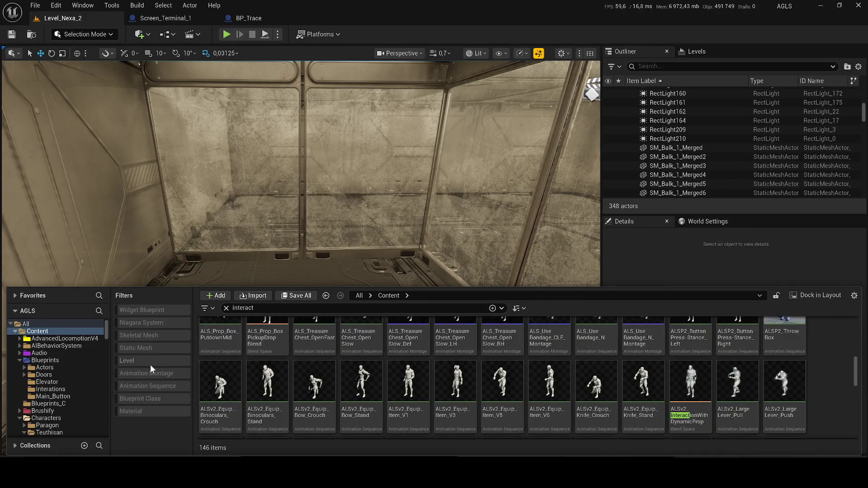
click(139, 335)
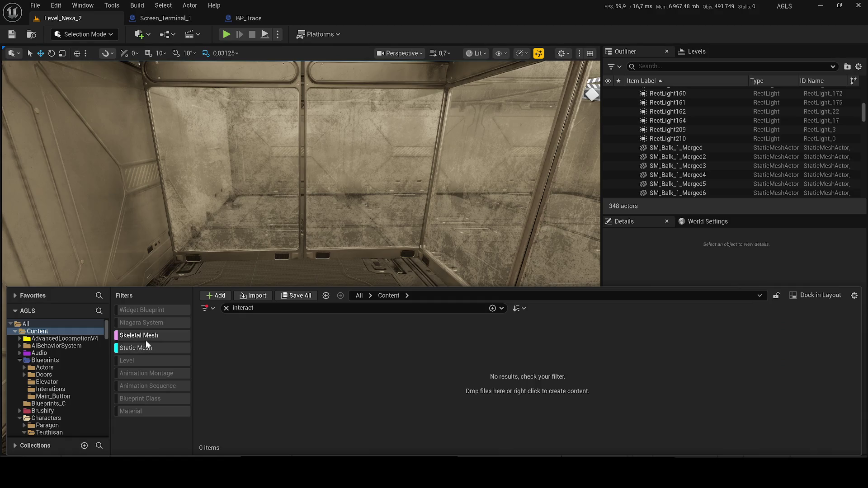
click(151, 399)
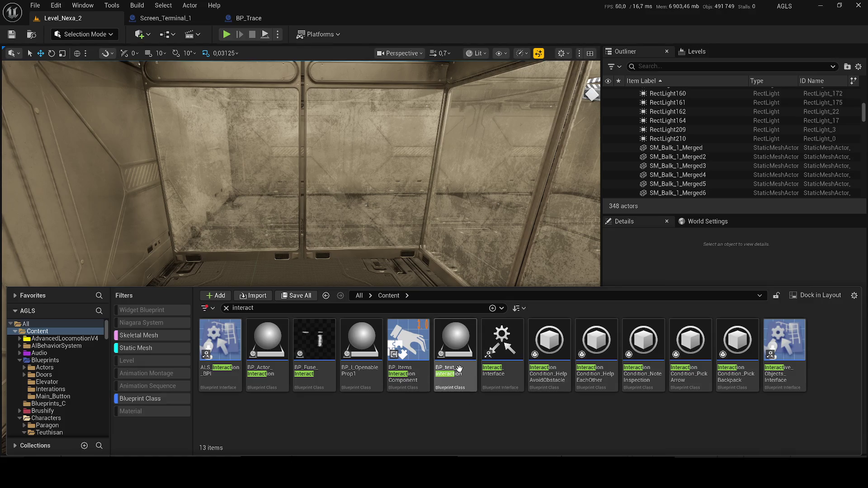
mouse_move(456, 342)
mouse_down()
mouse_move(356, 242)
mouse_move(179, 352)
mouse_up()
drag(238, 191, 242, 204)
key(Delete)
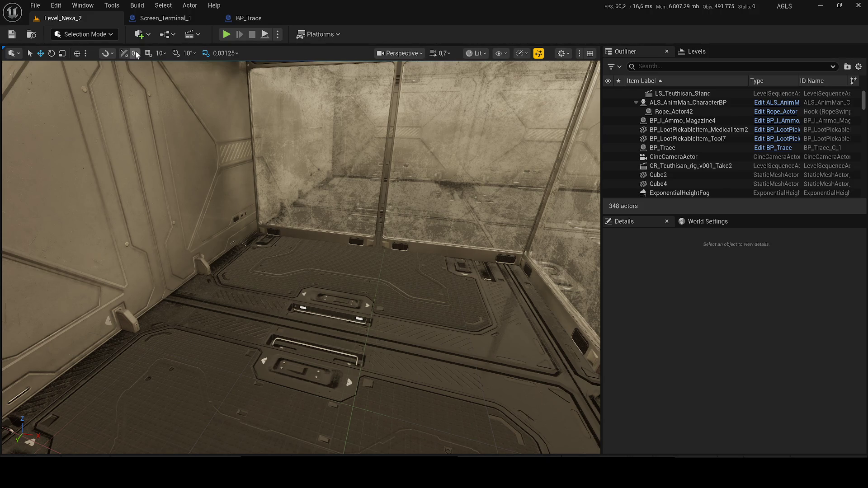
- Clear the type filters, search 'nexa level', and open Level_NEXA-1
key(ctrl+space)
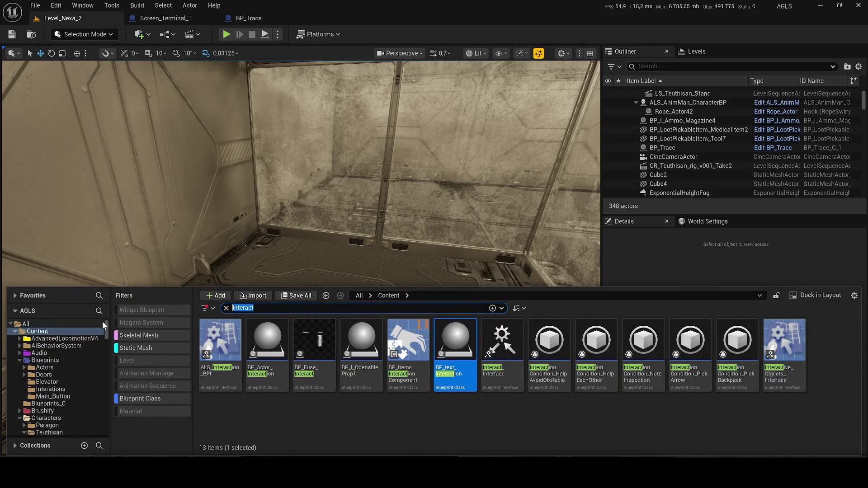
text(nexa)
click(138, 345)
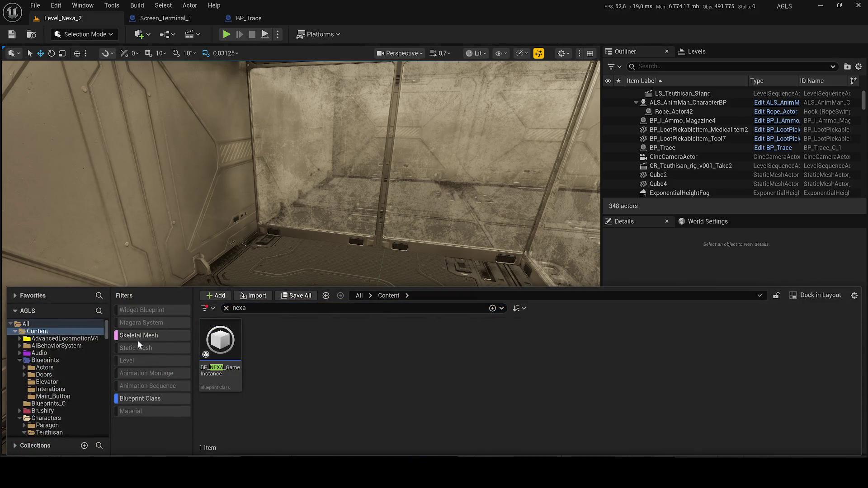
click(131, 399)
click(289, 312)
text(level)
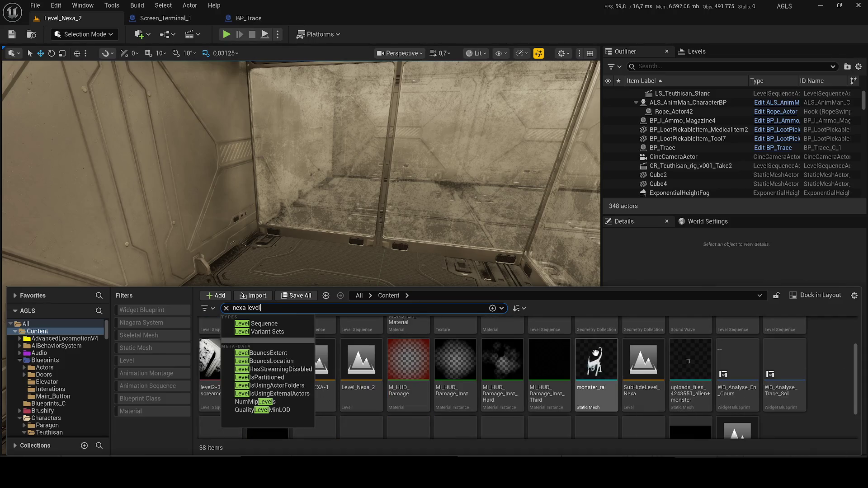
scroll(465, 349, down, 1)
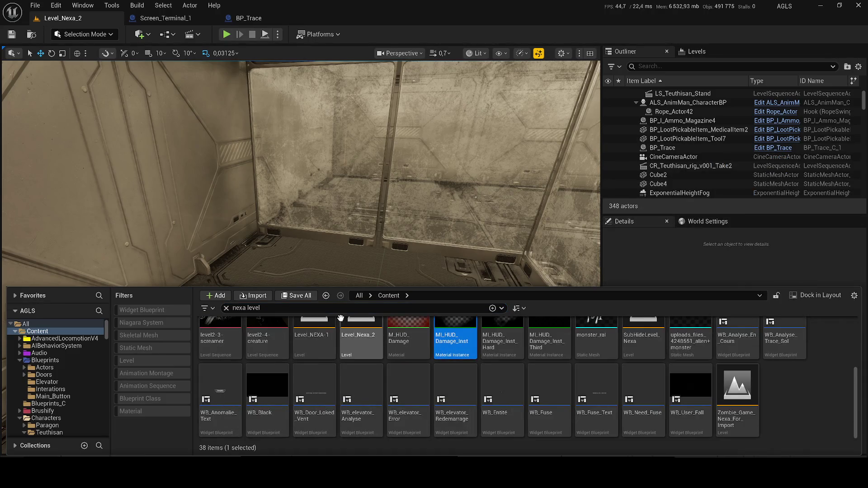
double_click(316, 346)
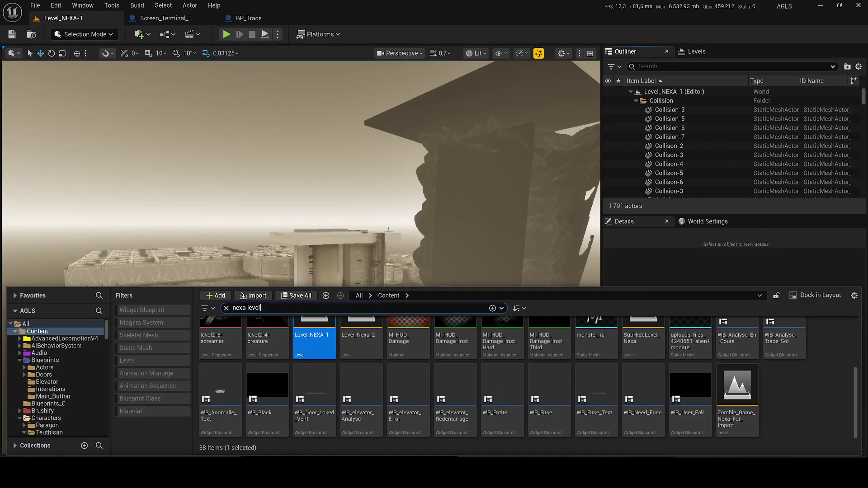
- Fly through the red-lit corridors to the room with the interaction props
scroll(301, 197, up, 3)
key(w)
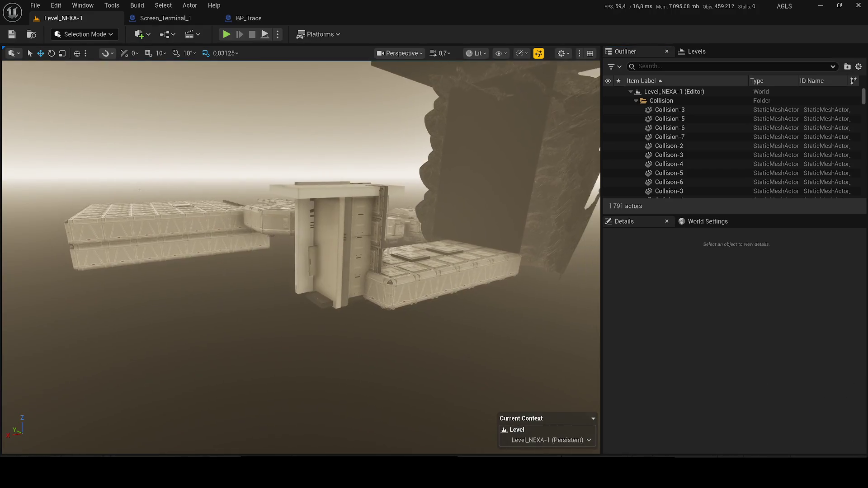
key(w)
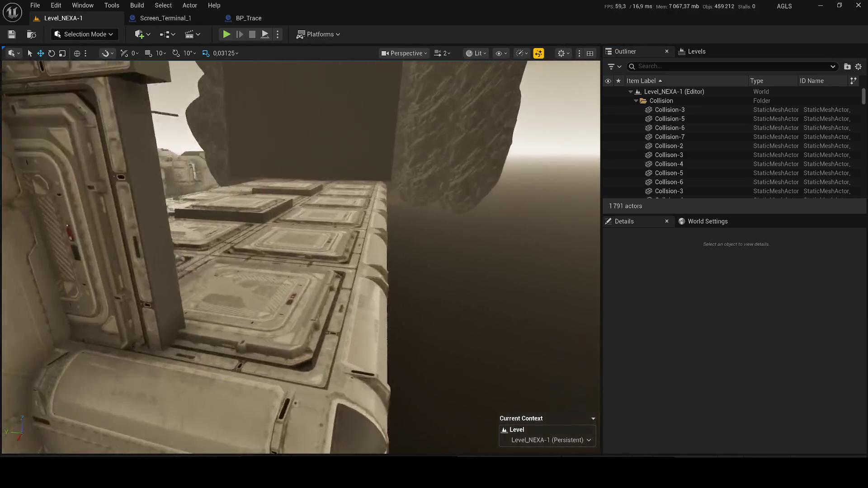
scroll(300, 257, down, 2)
scroll(301, 256, down, 1)
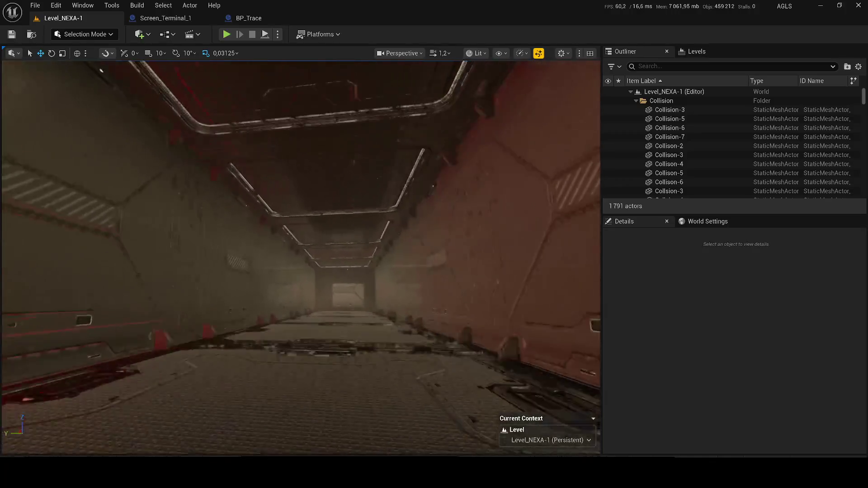
key(w)
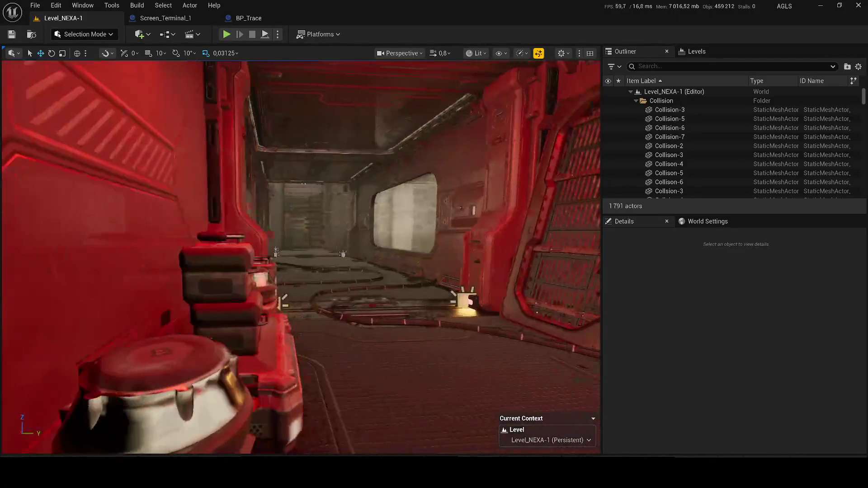
key(w)
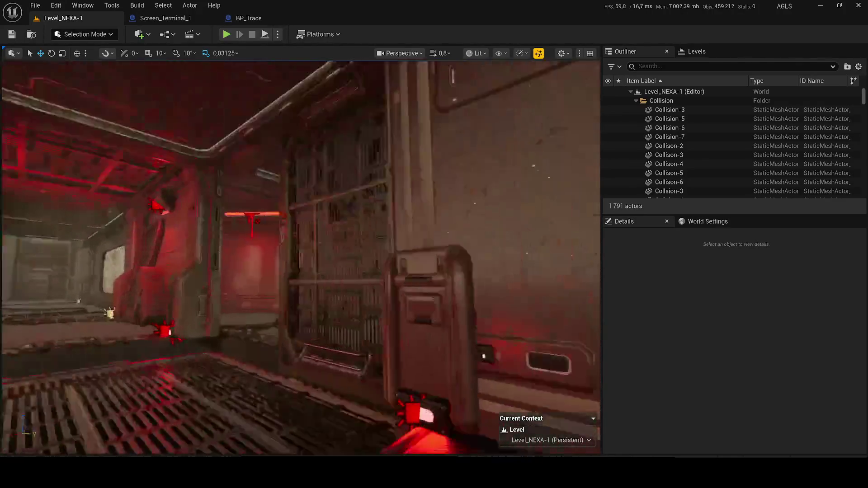
scroll(301, 256, down, 1)
scroll(324, 117, up, 1)
key(s)
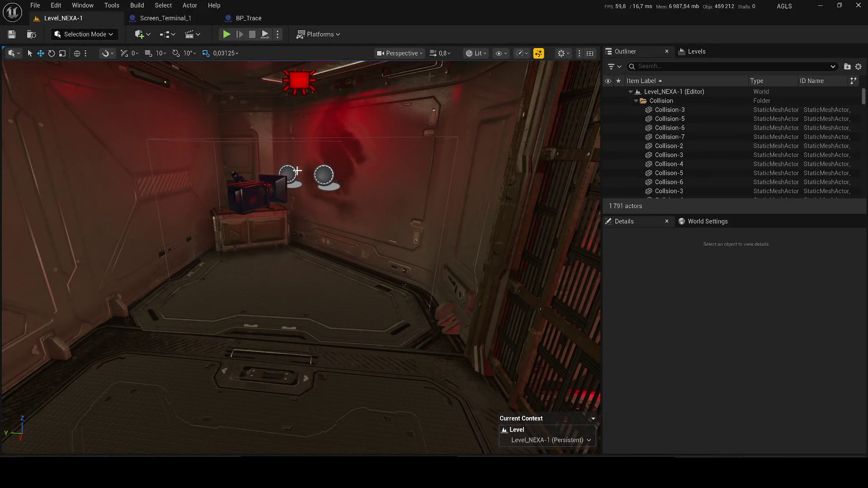
- Select the room's camera prop and mesh, briefly play-test, then select the player character
click(257, 184)
click(269, 67)
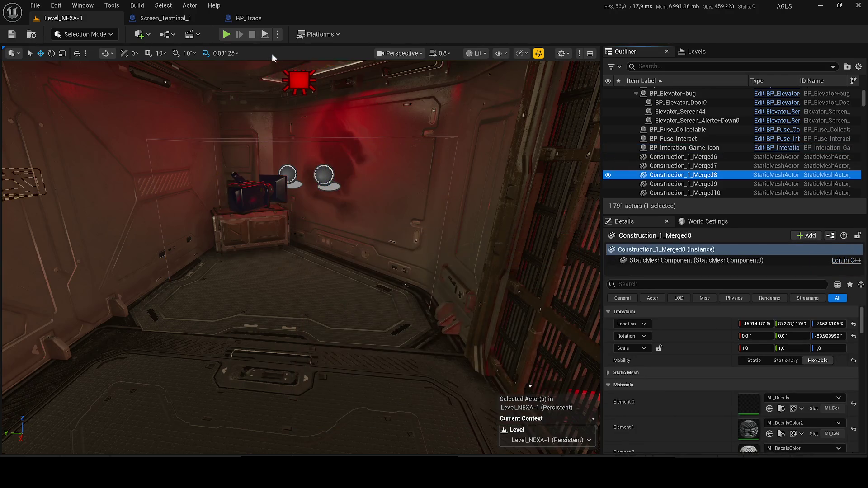
key(alt+p)
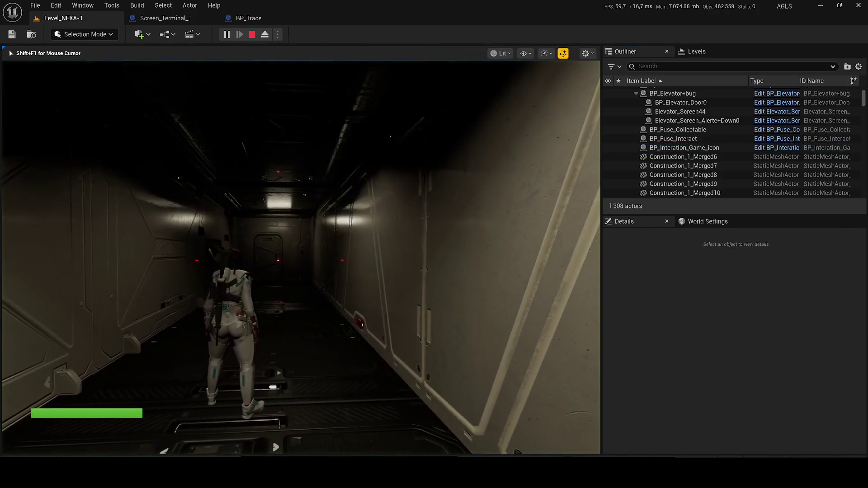
key(Escape)
click(208, 284)
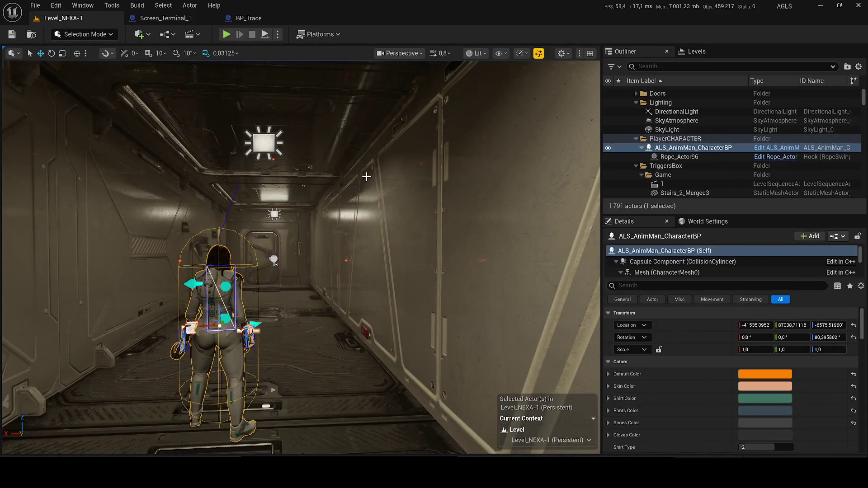
- Frame and rotate the player character, snap it to the corridor floor, and save Level_NEXA-1
scroll(300, 257, up, 3)
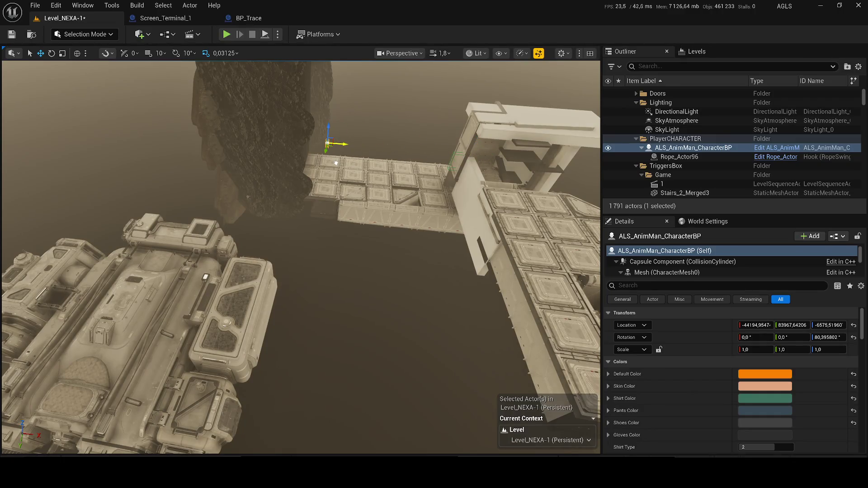
key(f)
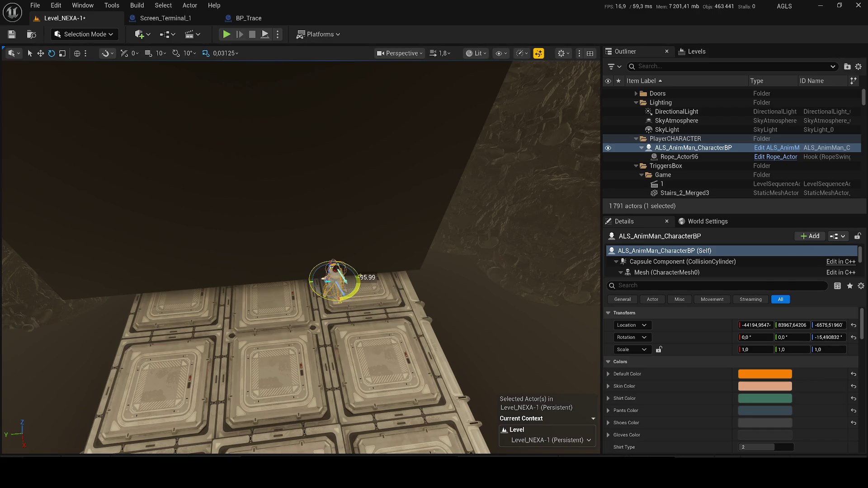
drag(358, 284, 367, 293)
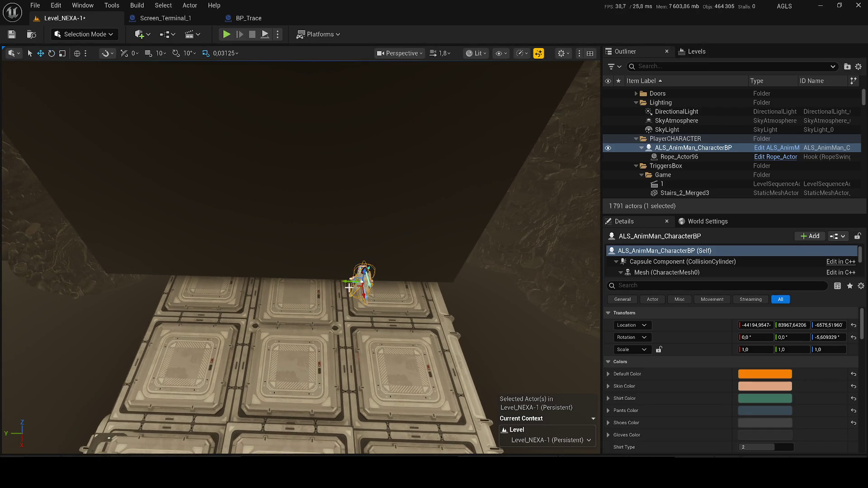
scroll(292, 281, down, 3)
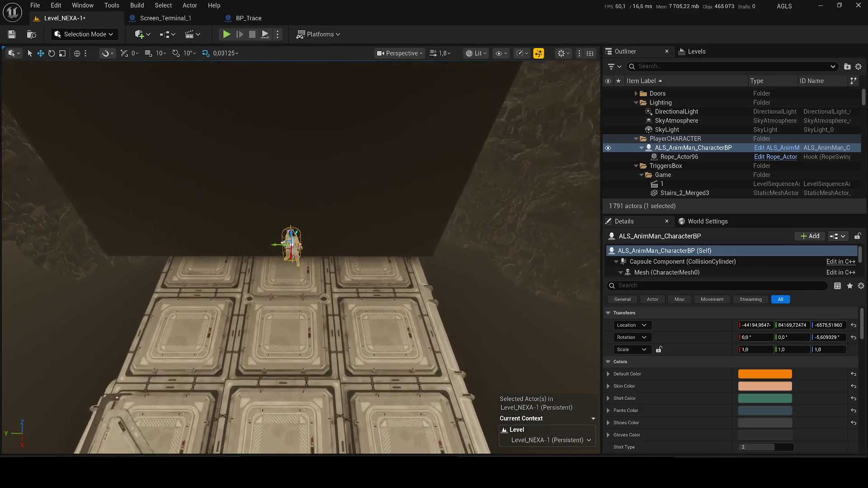
key(End)
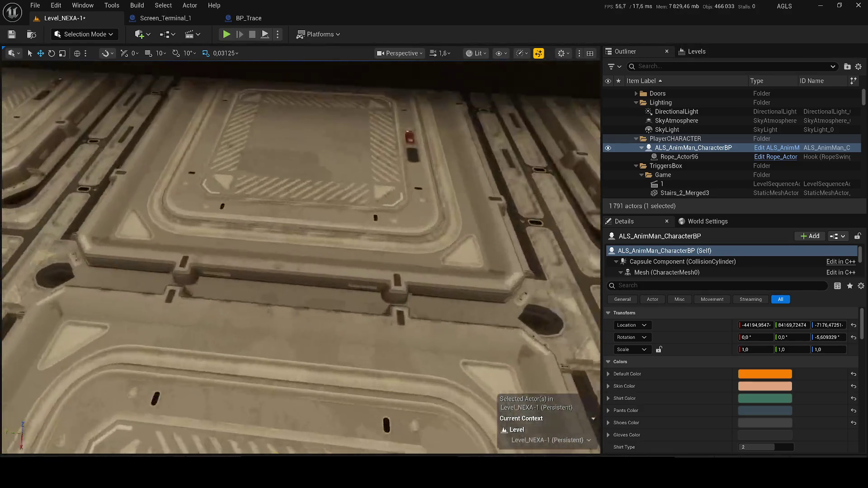
key(End)
key(f)
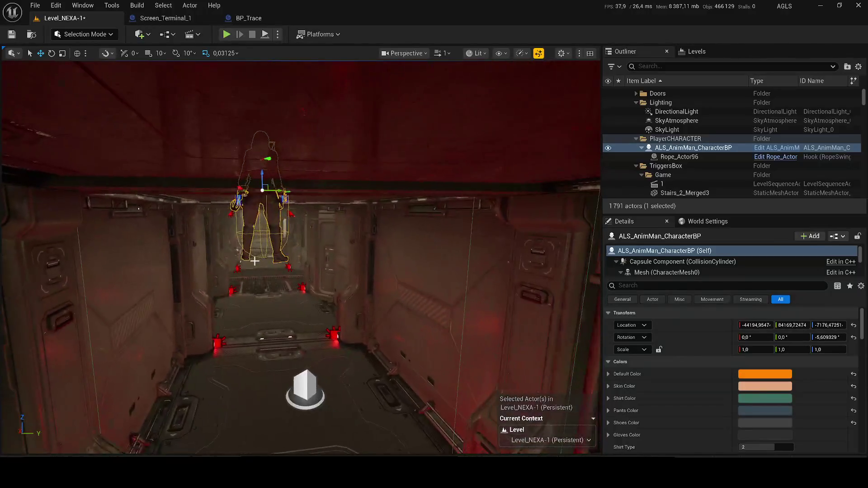
key(End)
key(ctrl+s)
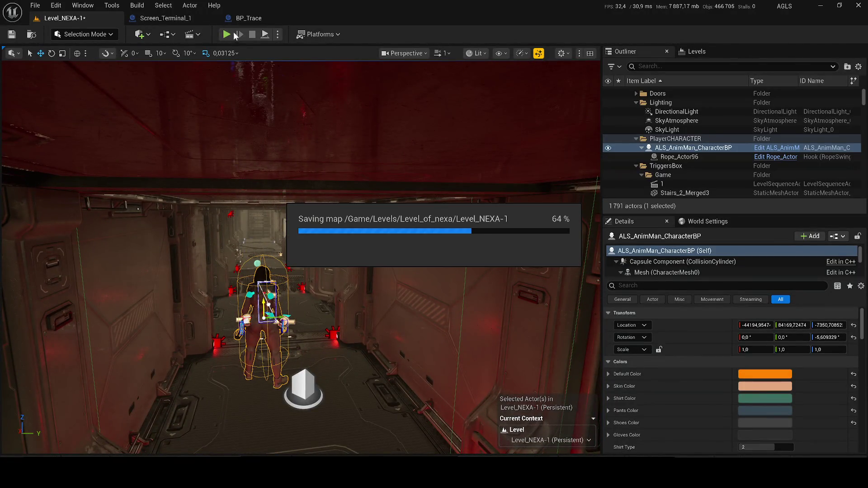
- Play-test up to the wall, then jump from the Disable Input error to BP_Interation_Game_icon's node
key(alt+p)
key(w)
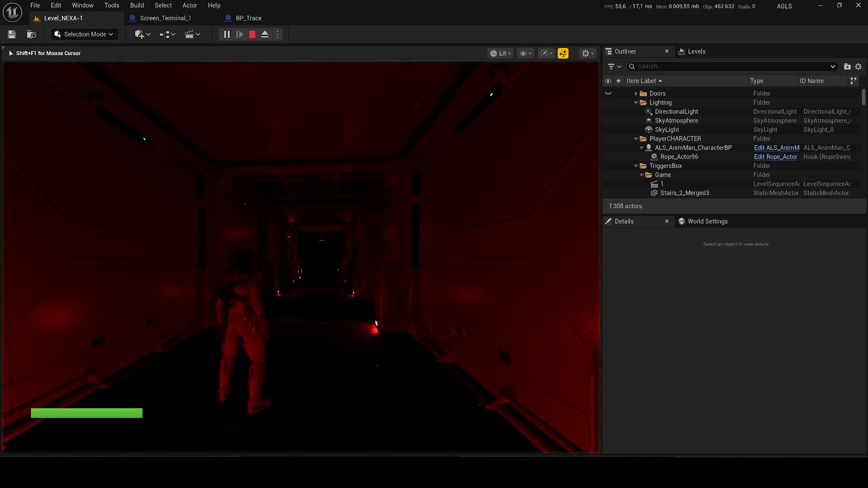
key(w)
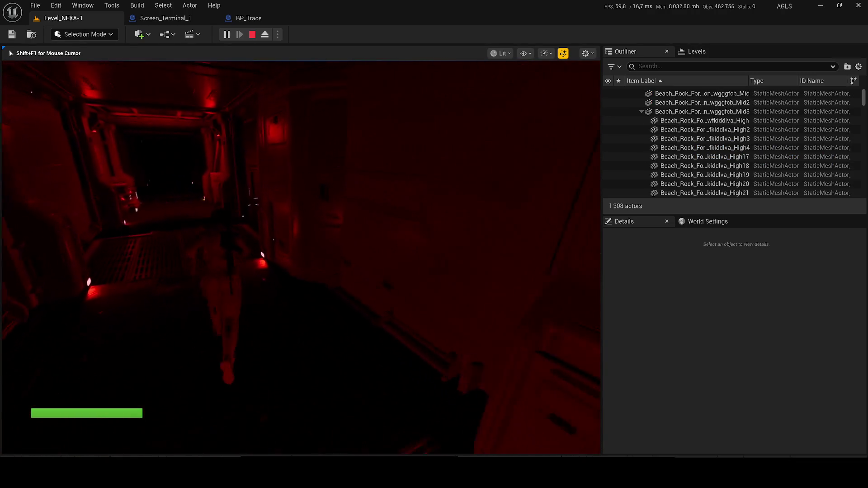
key(w)
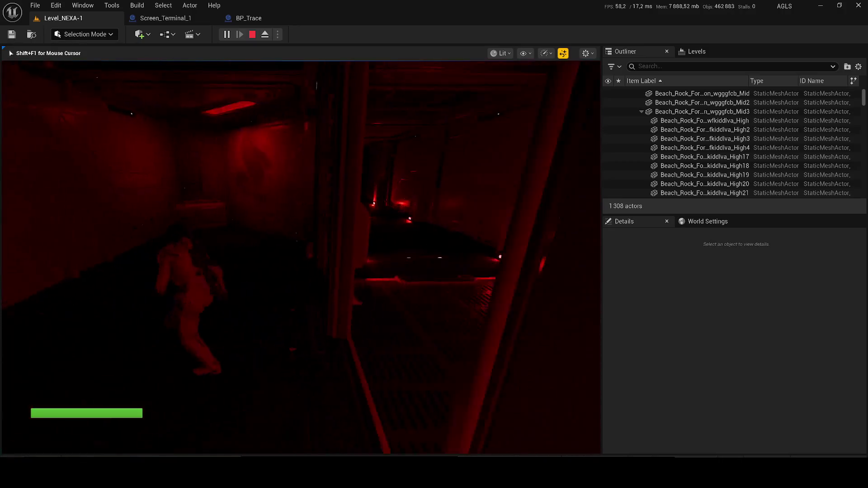
key(w)
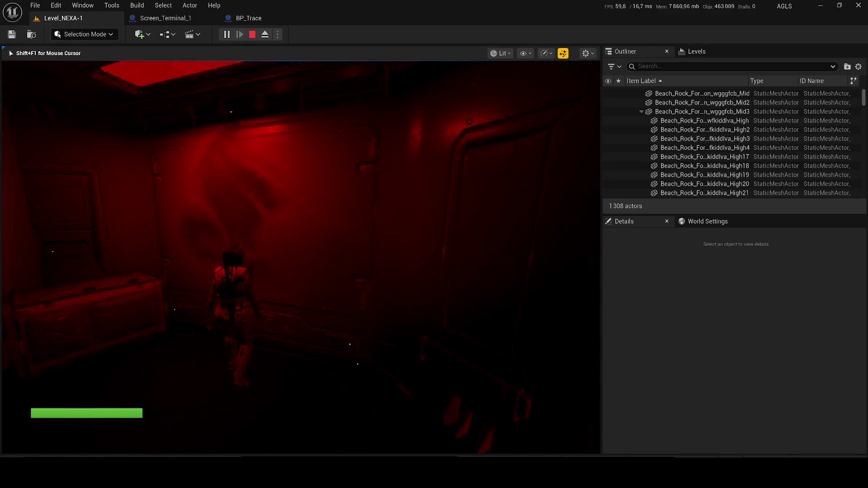
key(w)
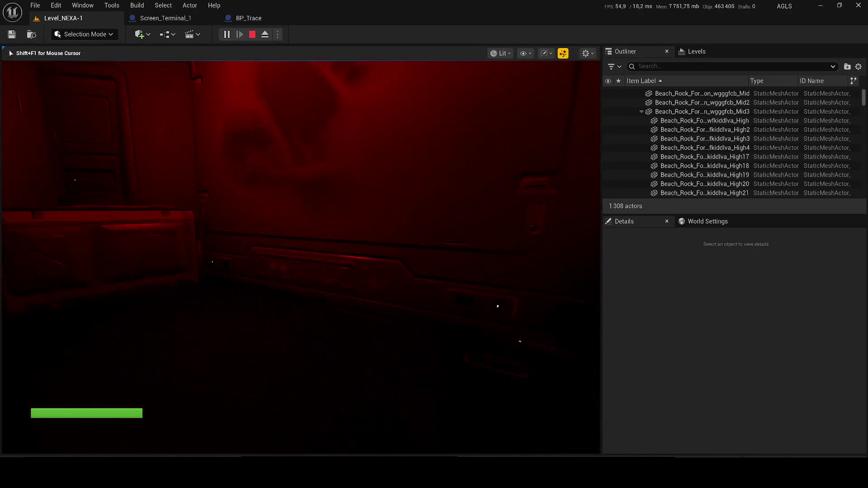
key(Escape)
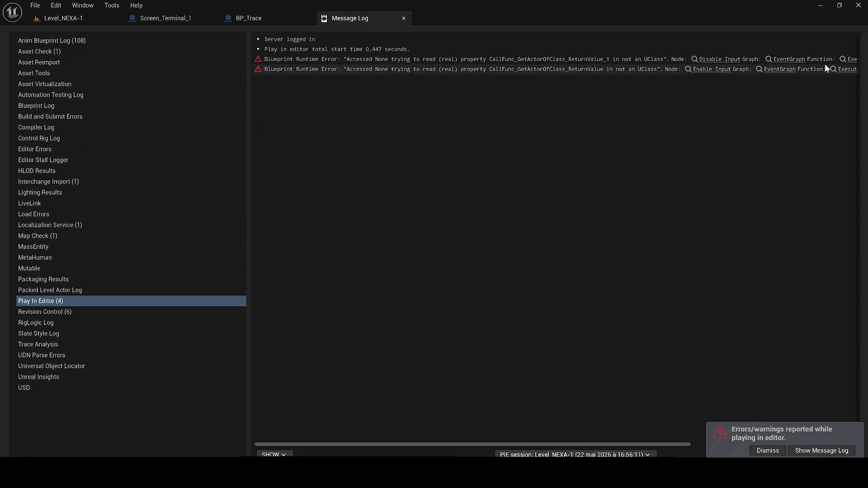
click(706, 59)
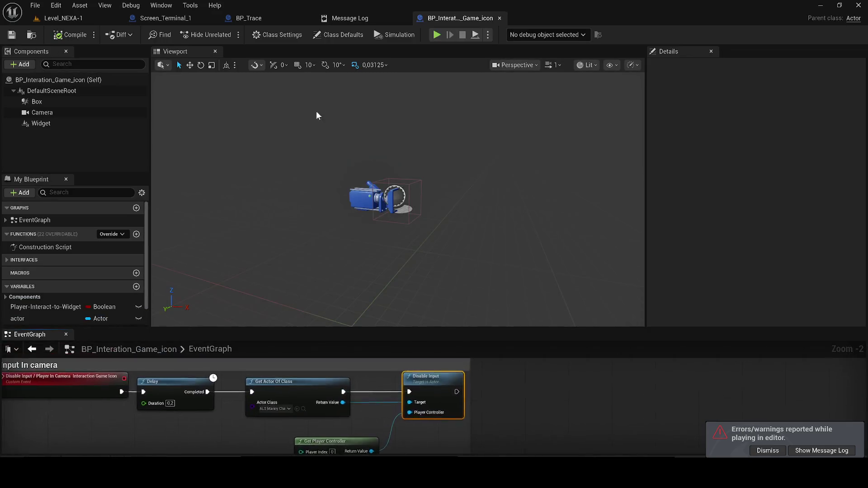
- Dock the EventGraph beside the viewport and open the Get Actor Of Class class dropdown
mouse_move(29, 335)
mouse_down()
mouse_move(332, 74)
mouse_move(290, 55)
mouse_up()
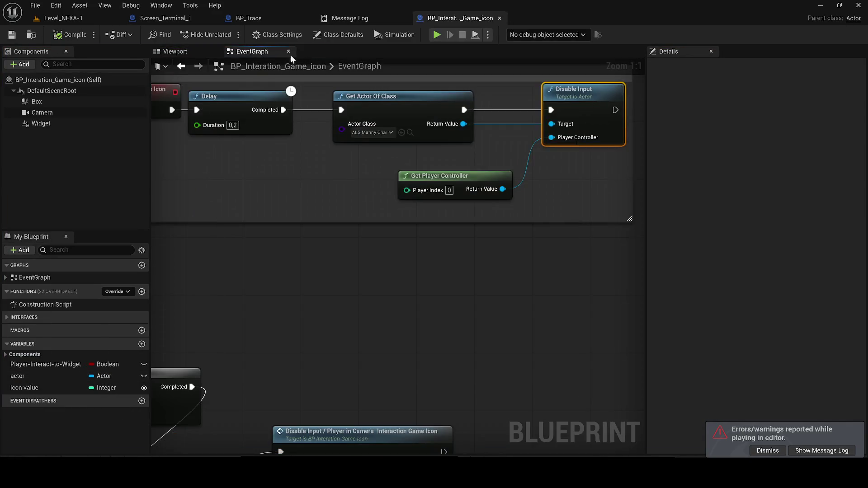
scroll(374, 192, down, 3)
scroll(377, 172, up, 3)
click(378, 164)
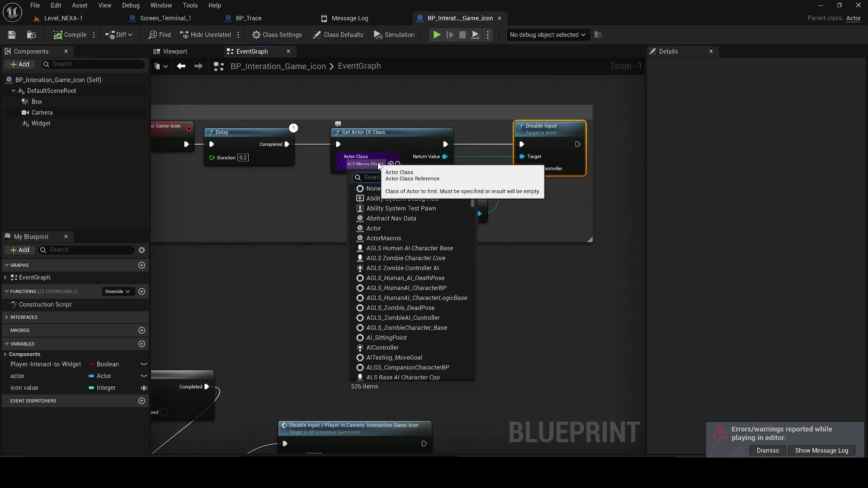
- Back in Level_NEXA-1, run a short play-test and check the World Settings
click(63, 19)
click(226, 35)
key(w)
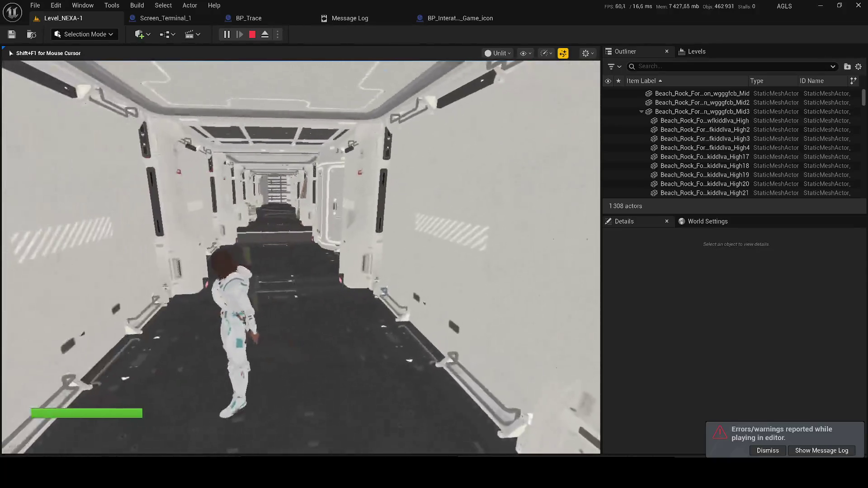
key(Escape)
click(703, 221)
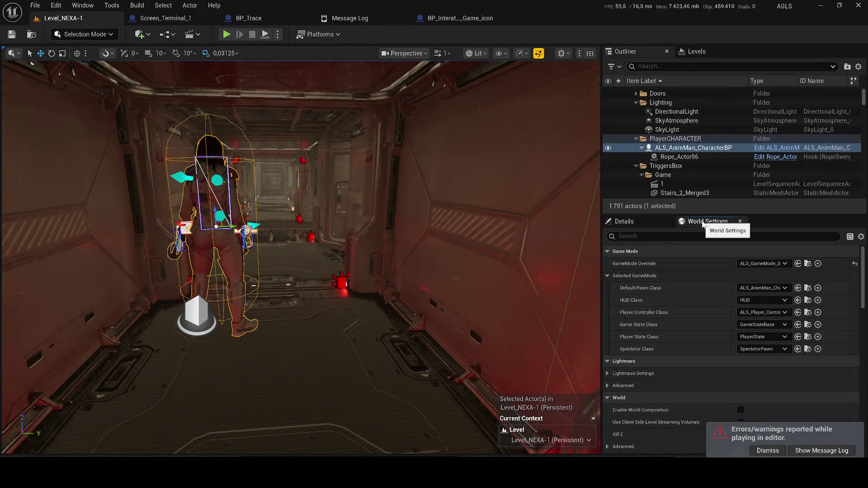
- Set the first Get Actor Of Class node's Actor Class to ALS_AnimMan_CharacterBP
click(450, 23)
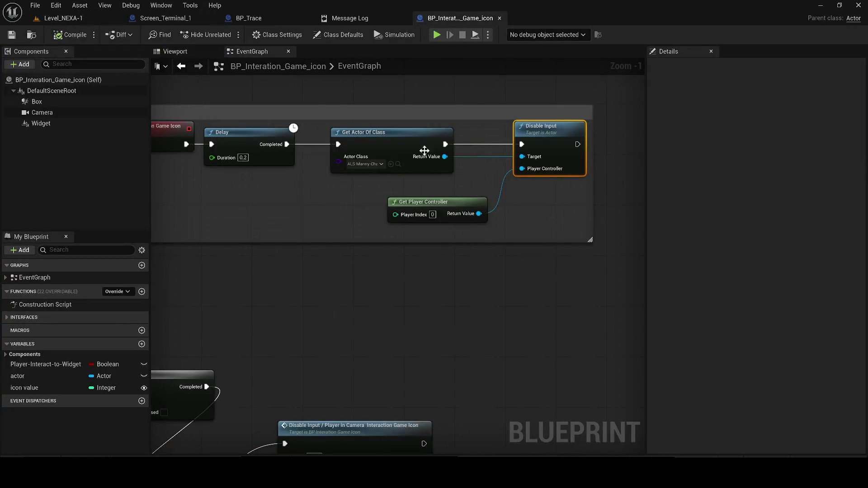
click(375, 164)
text(im)
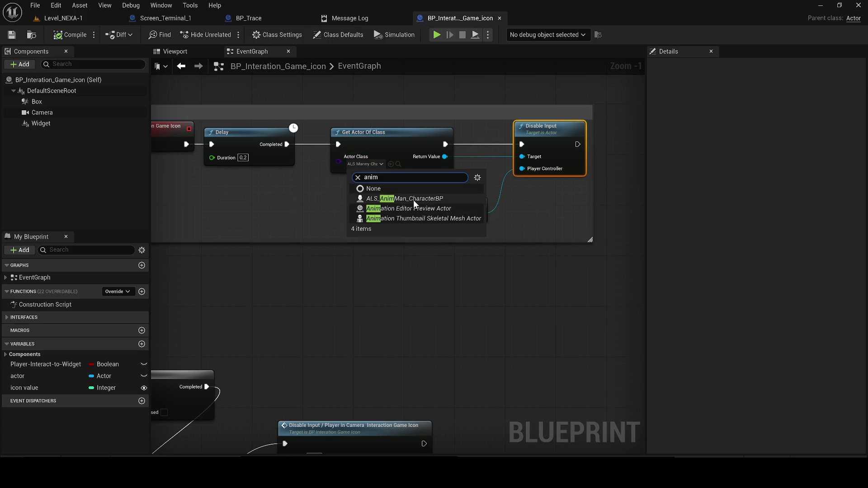
click(413, 200)
scroll(244, 233, down, 2)
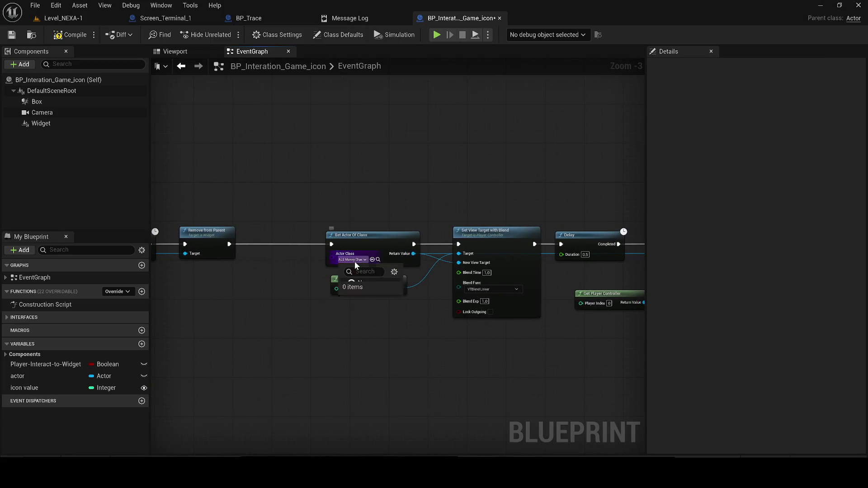
- Set the second node's Actor Class to ALS_AnimMan_CharacterBP and return to Level_NEXA-1
click(355, 260)
text(nim)
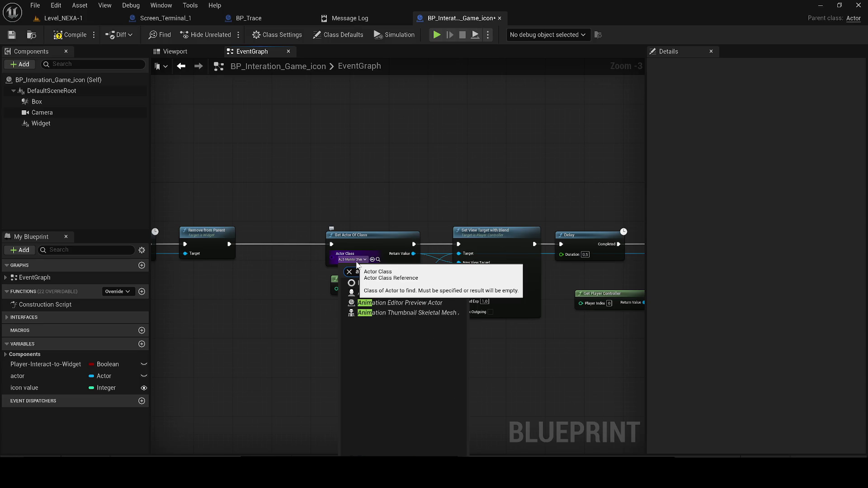
click(403, 294)
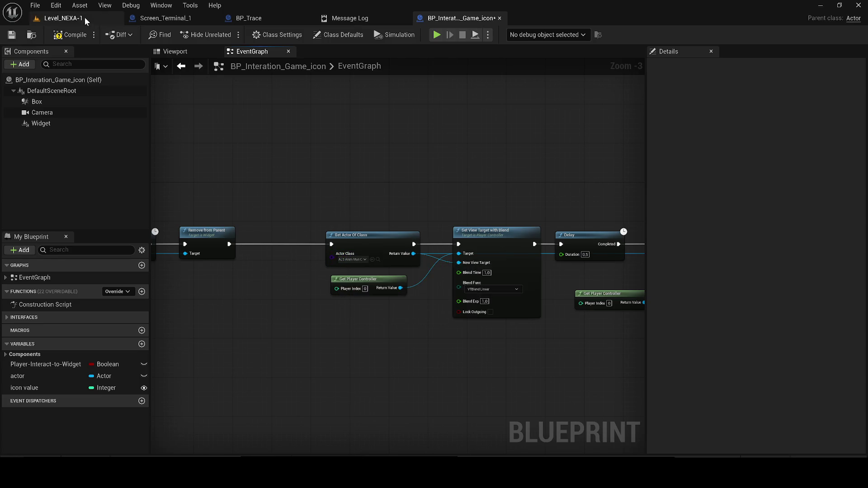
click(53, 19)
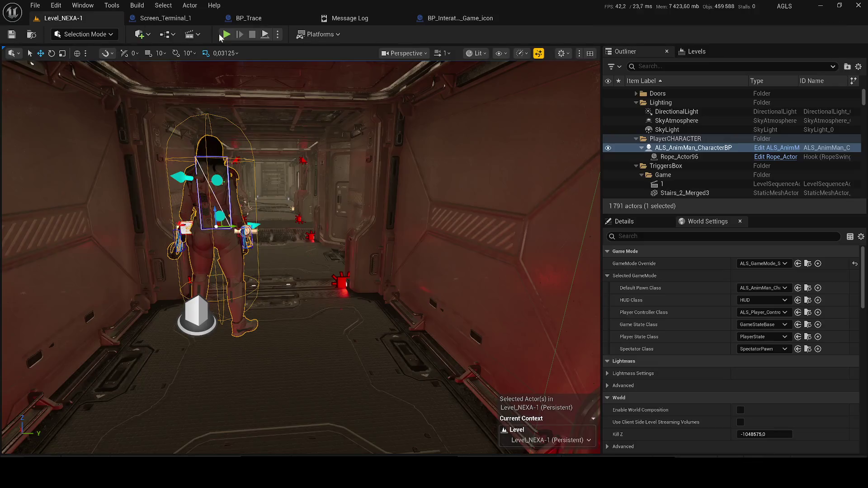
- Play-test up to the red wall until the 'Qu'est-ce que c'est ?' subtitle appears, then stop
key(alt+p)
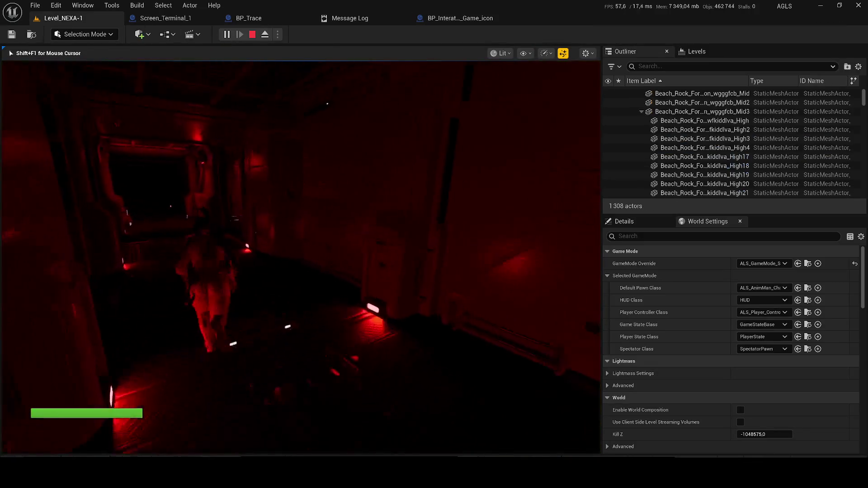
key(w)
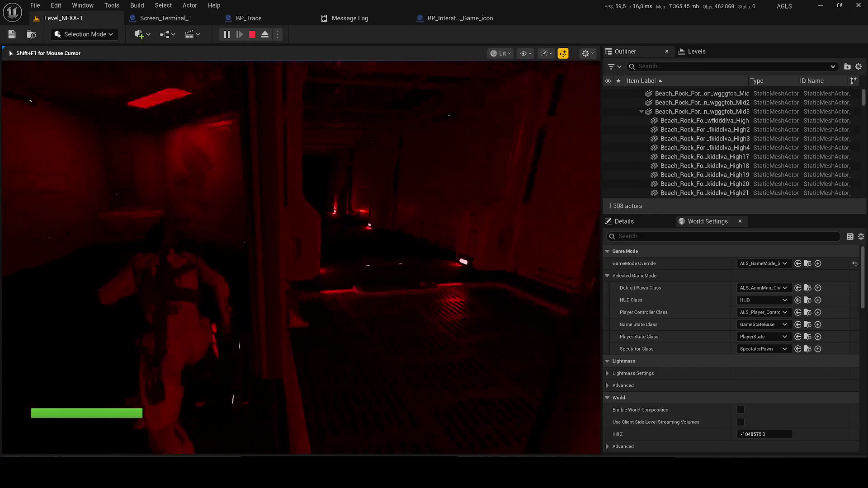
key(w)
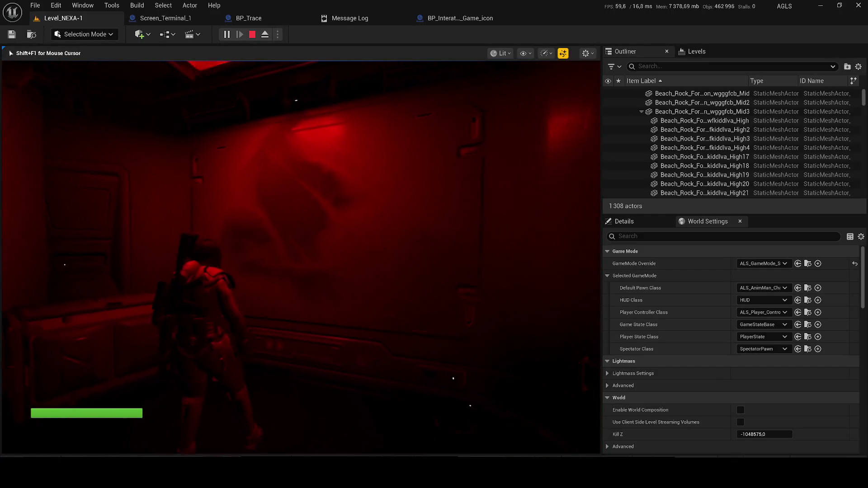
key(w)
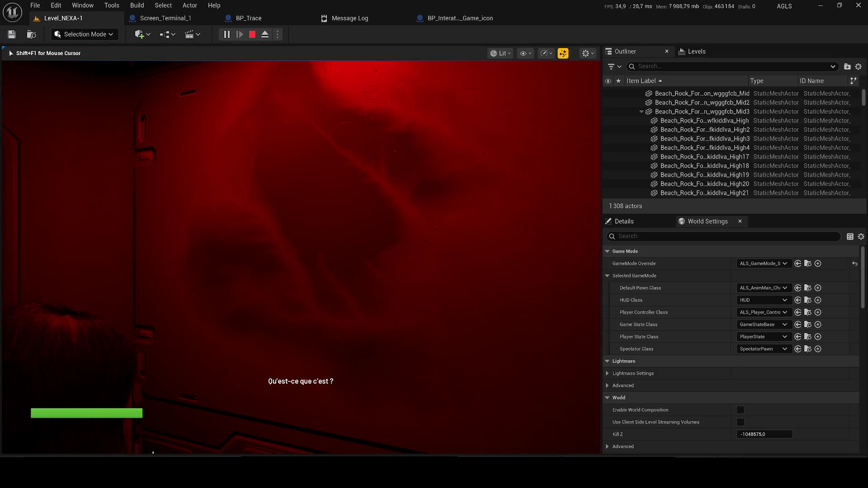
key(s)
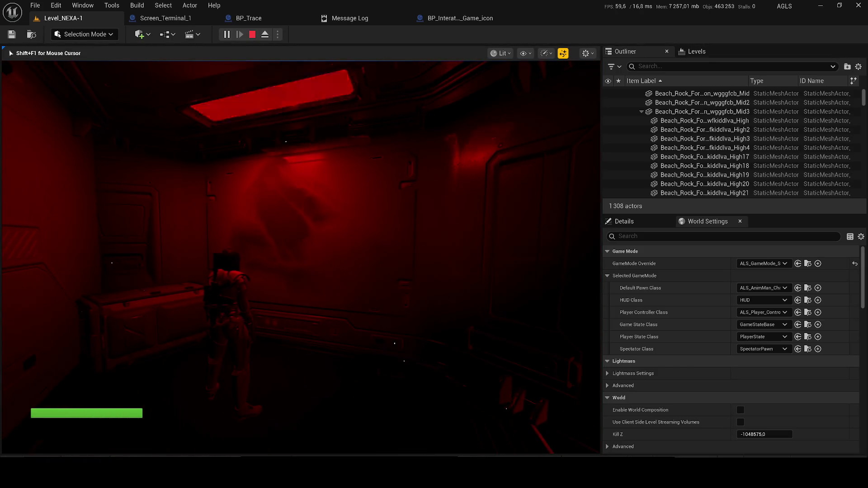
key(Escape)
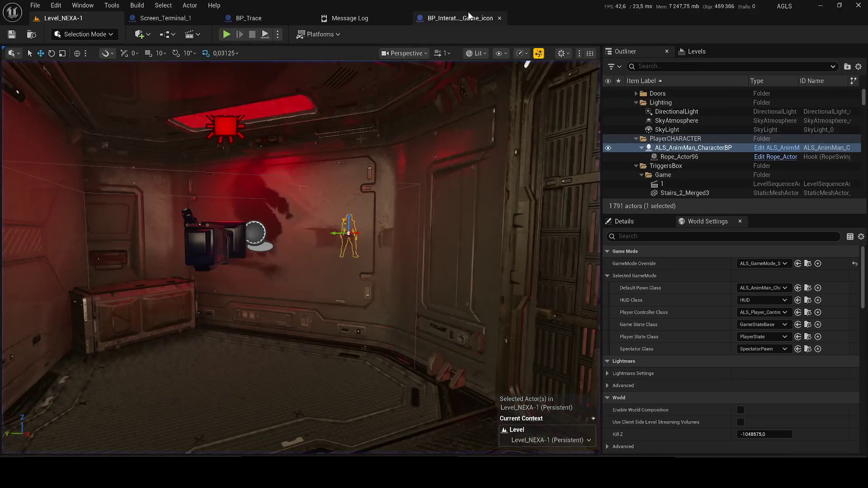
- Search the Content Browser for 'game icon inter' to list the game icon Blueprint
click(447, 18)
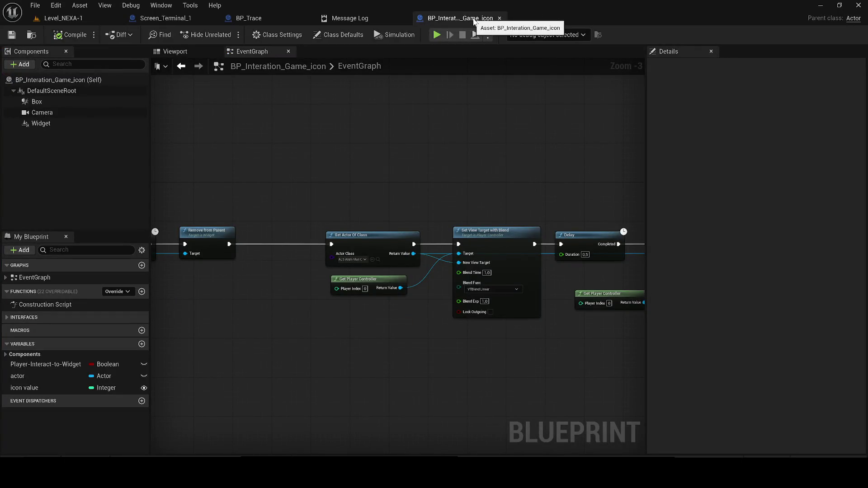
key(ctrl+space)
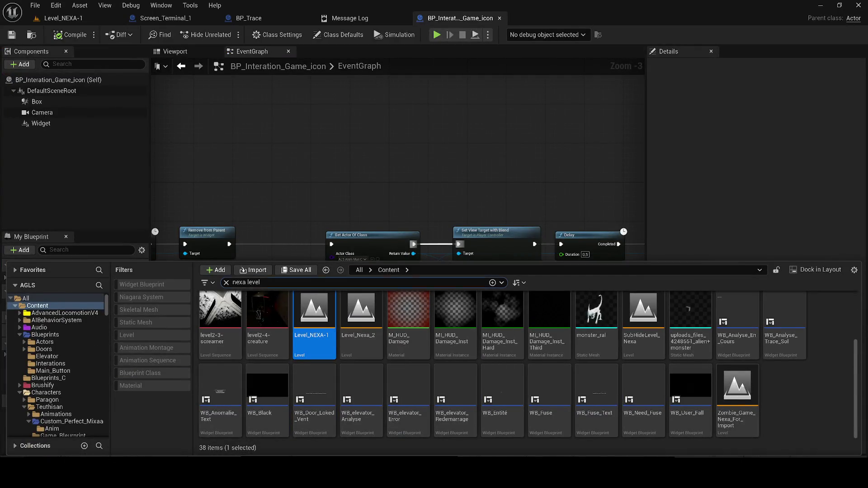
text(gham)
text(game icon)
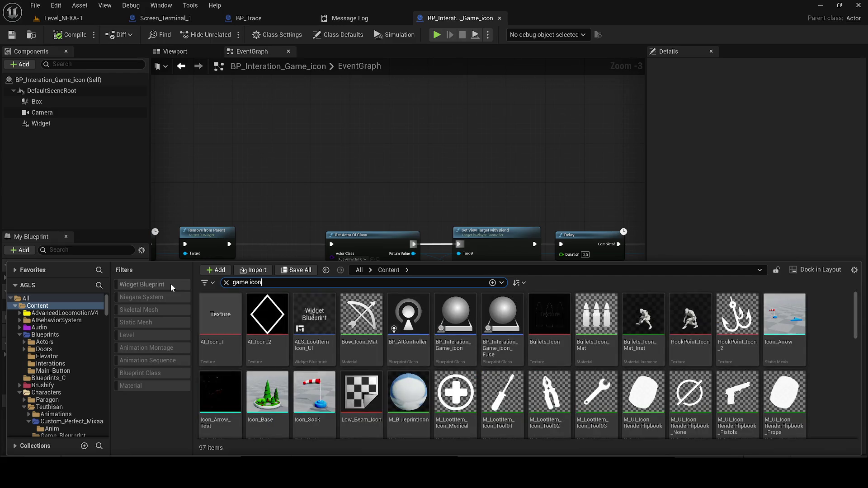
text( nterac)
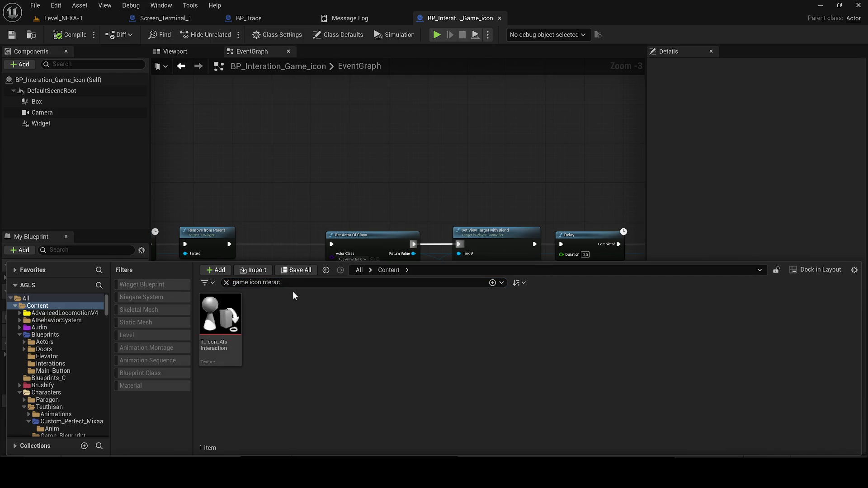
text(inter)
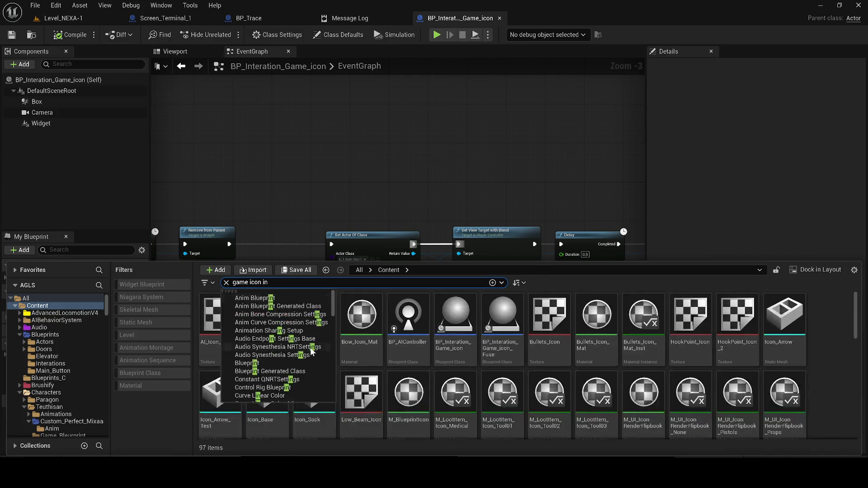
key(Return)
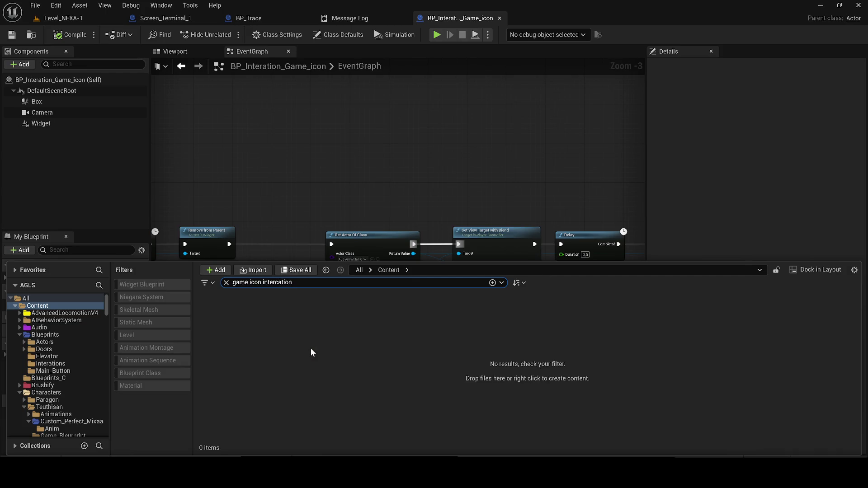
key(BackSpace)
key(BackSpace)
key(BackSpace)
click(430, 366)
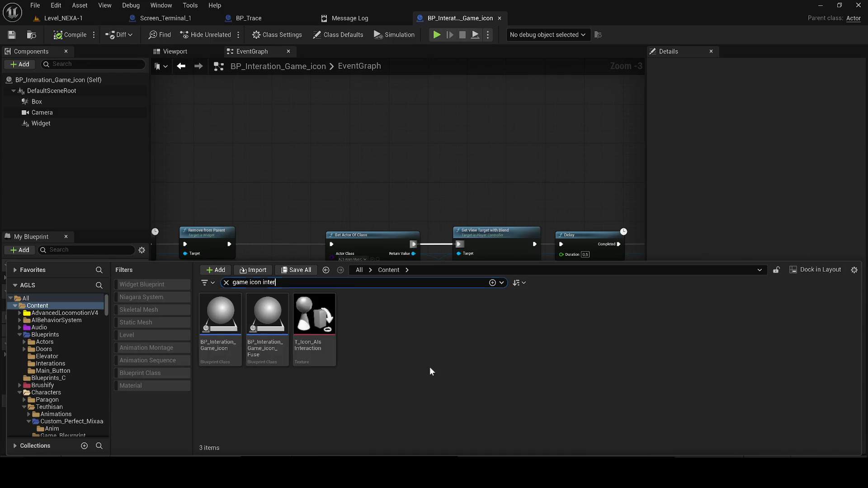
- Browse to BP_Interation_Game_icon in Content/Blueprints/Interations, then return to Level_NEXA-1
right_click(216, 315)
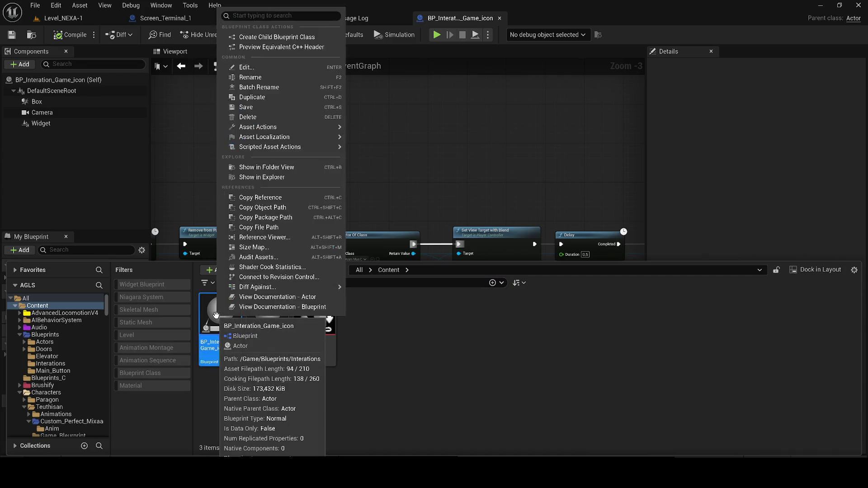
click(311, 176)
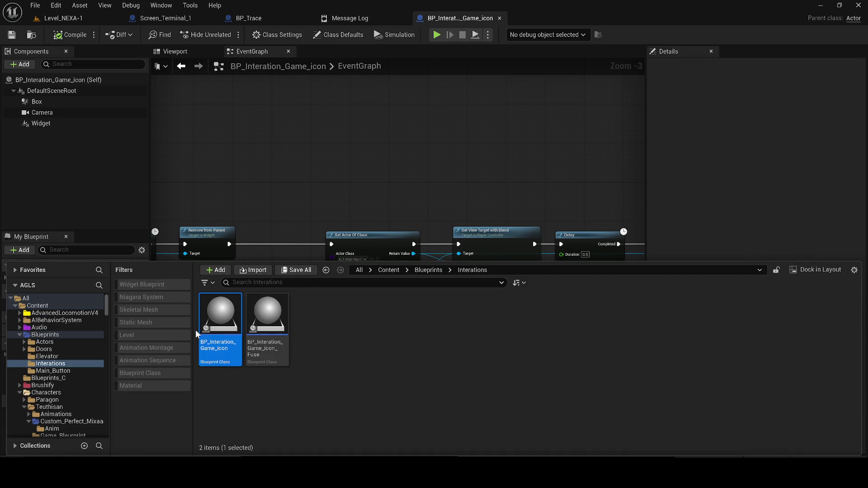
click(68, 18)
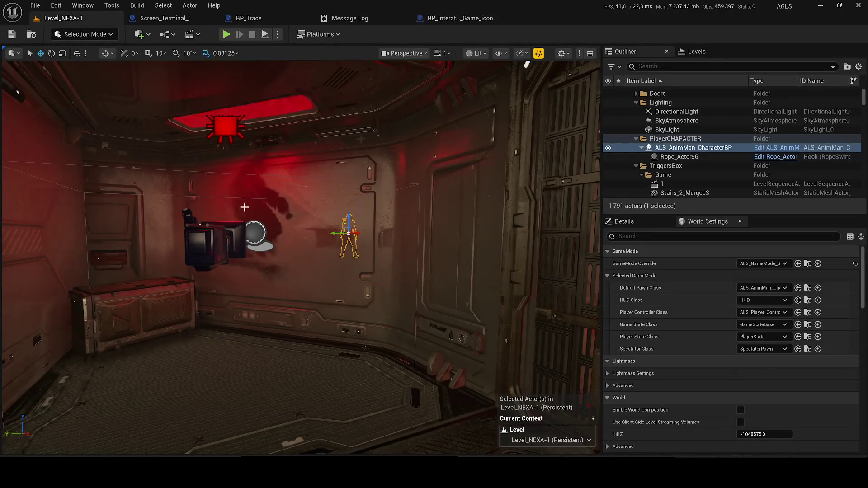
- Review Default Maps in Project Settings, close Screen_Terminal_1 and switch to Level_Nexa_2
click(57, 5)
click(78, 153)
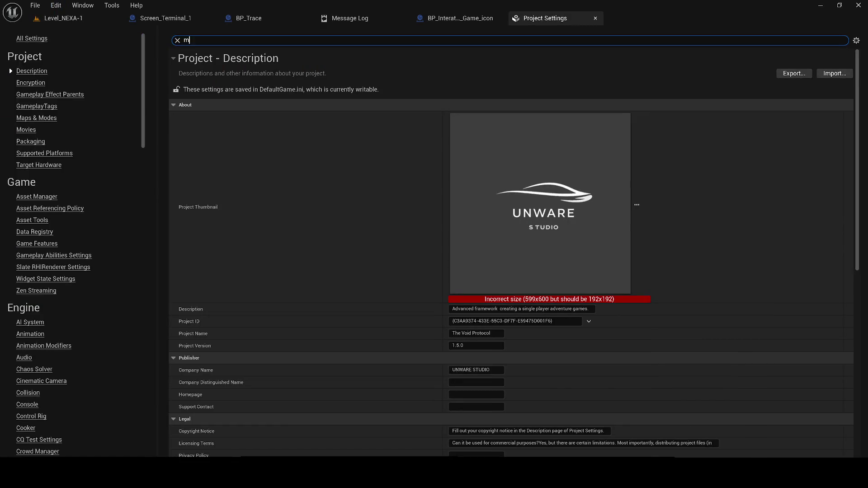
text(ap)
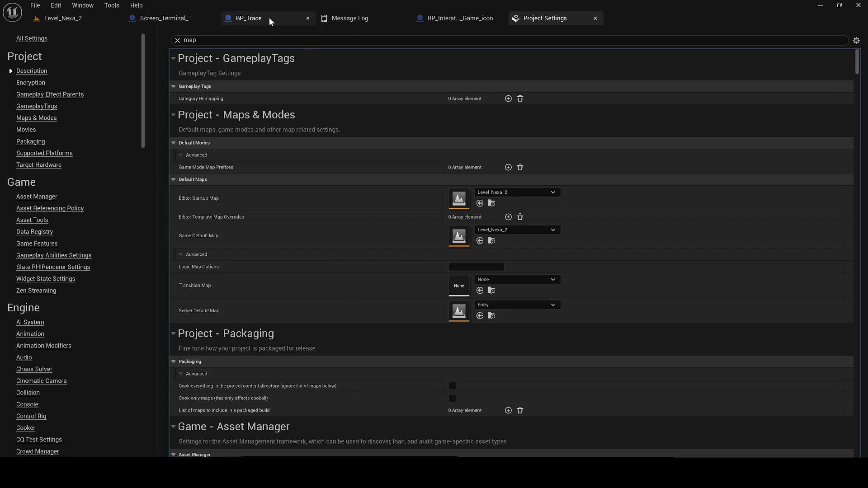
click(211, 18)
click(95, 15)
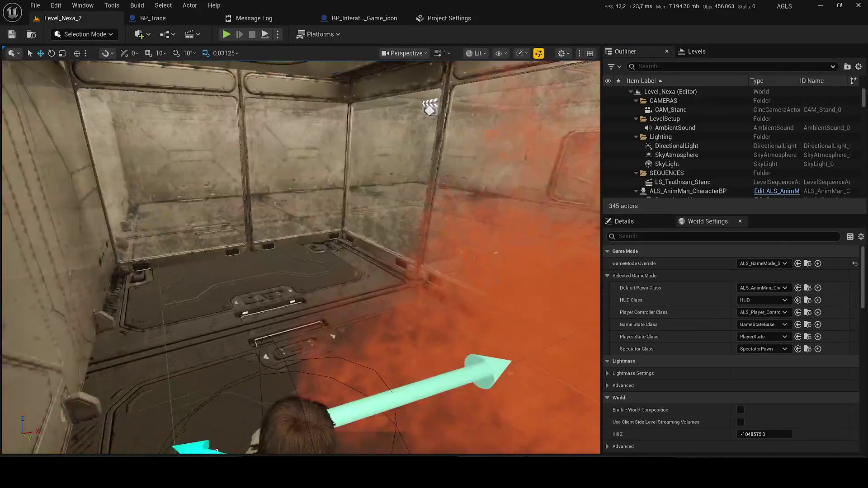
- Drop a game icon Blueprint onto the room floor, then delete it
key(ctrl+space)
drag(266, 339, 262, 263)
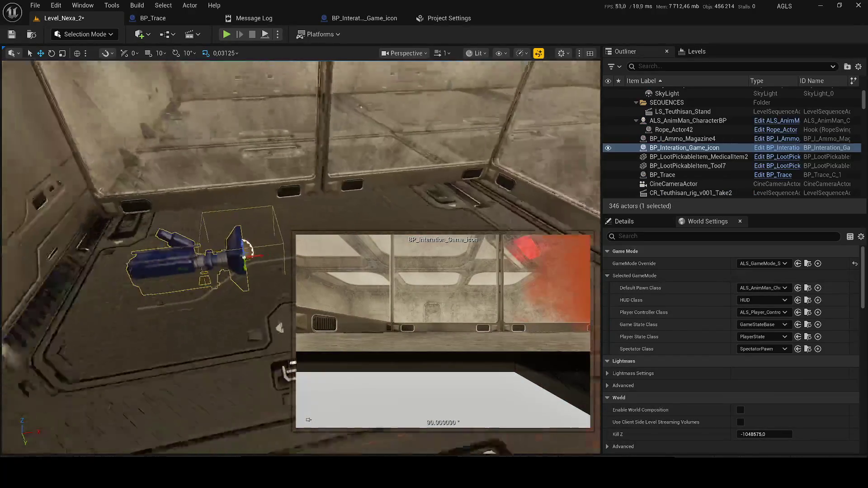
key(Delete)
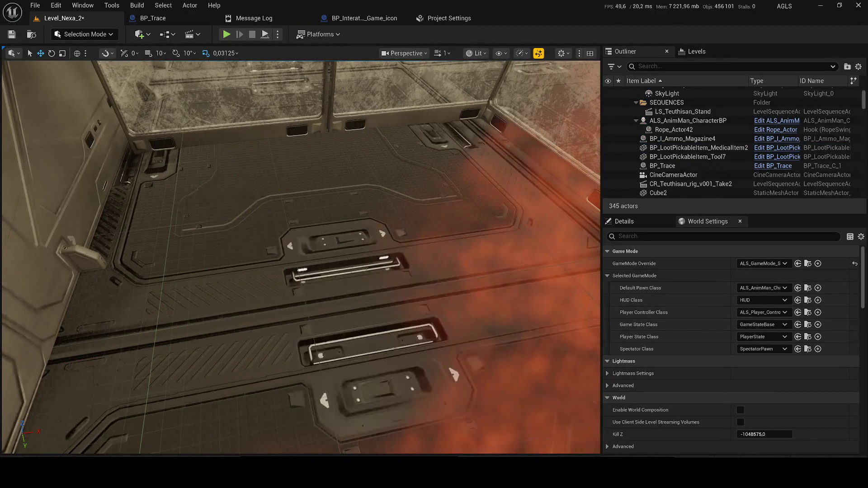
- Duplicate BP_Interation_Game_icon and rename the copy BP_Interation_Trace_C_Monster
key(ctrl+space)
key(ctrl+d)
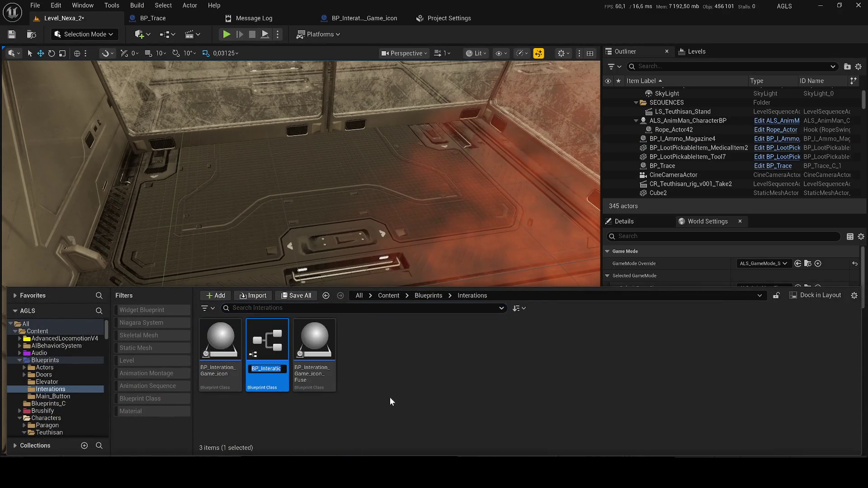
key(End)
key(BackSpace)
key(BackSpace)
key(BackSpace)
key(BackSpace)
key(BackSpace)
key(BackSpace)
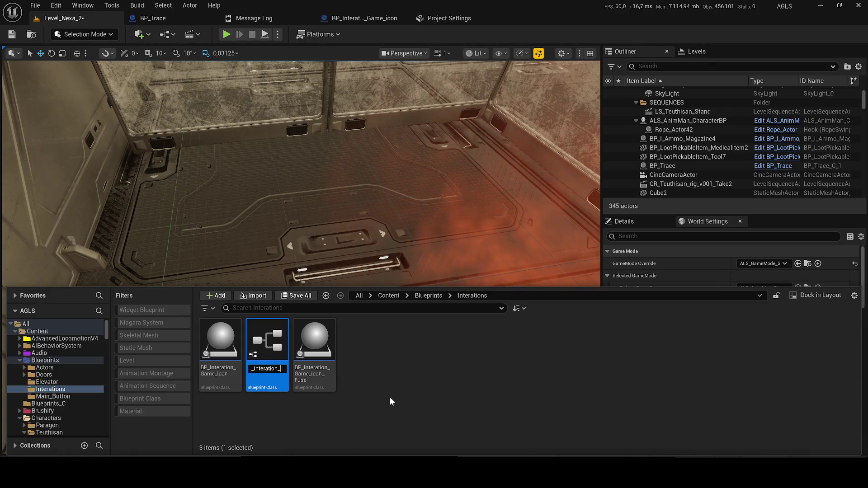
text(Trace_Cm)
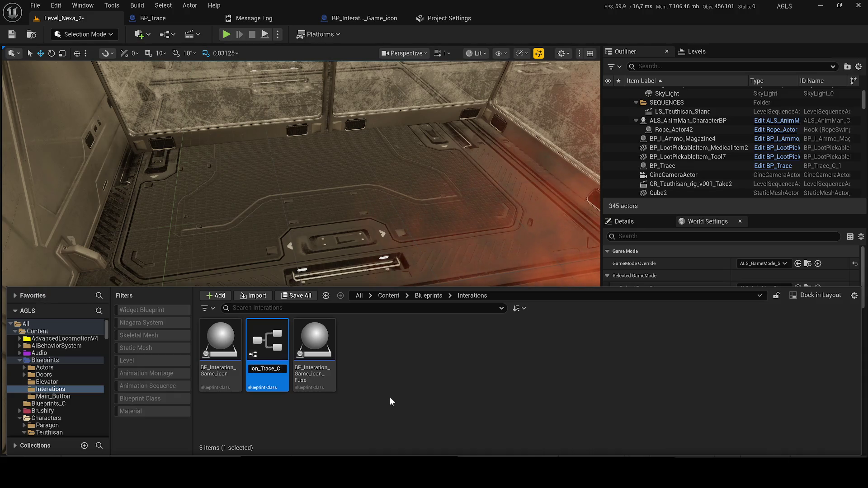
key(BackSpace)
text(_Mo)
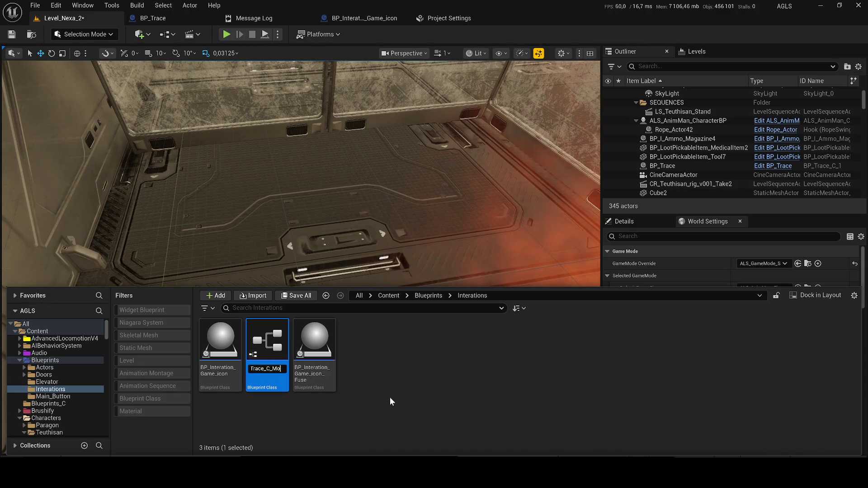
text(nster)
key(Return)
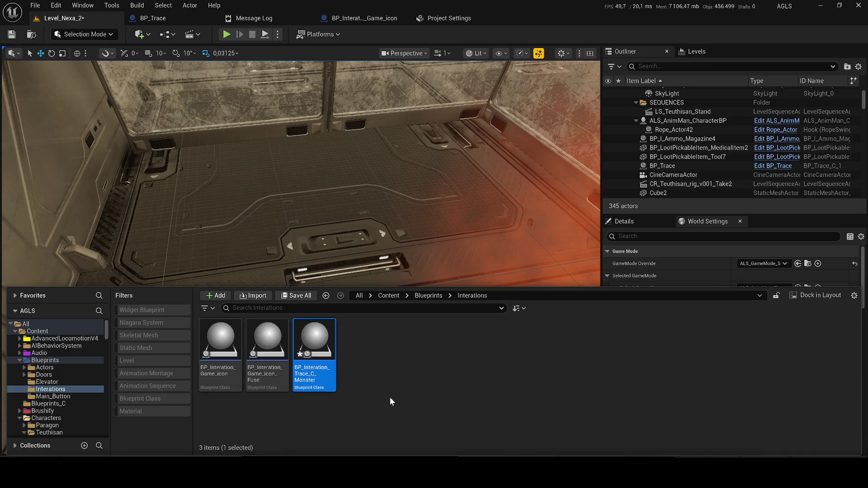
- Place BP_Interation_Trace_C_Monster on the floor, hide Smoke_NiagaraSystem_2, and edit its Blueprint
drag(315, 348, 321, 206)
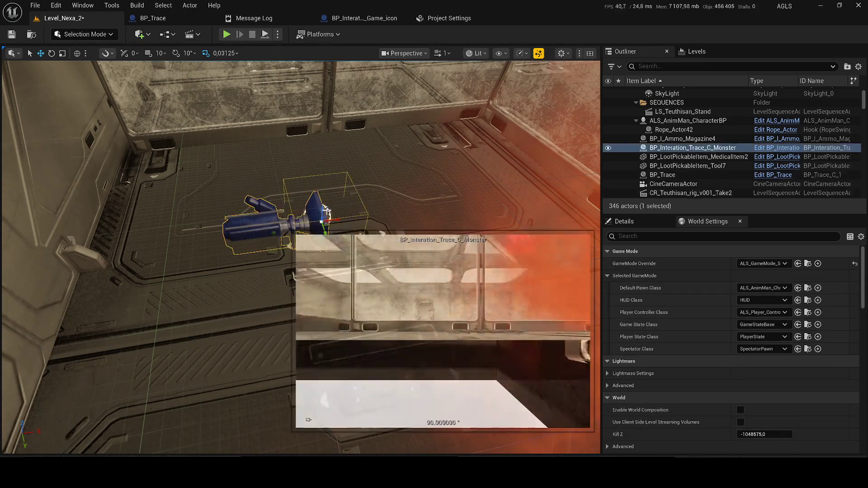
double_click(663, 148)
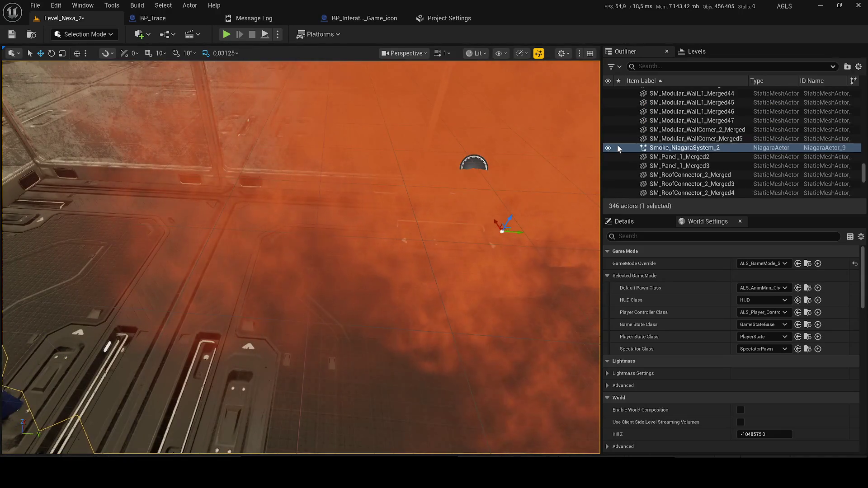
click(609, 147)
drag(474, 213, 160, 188)
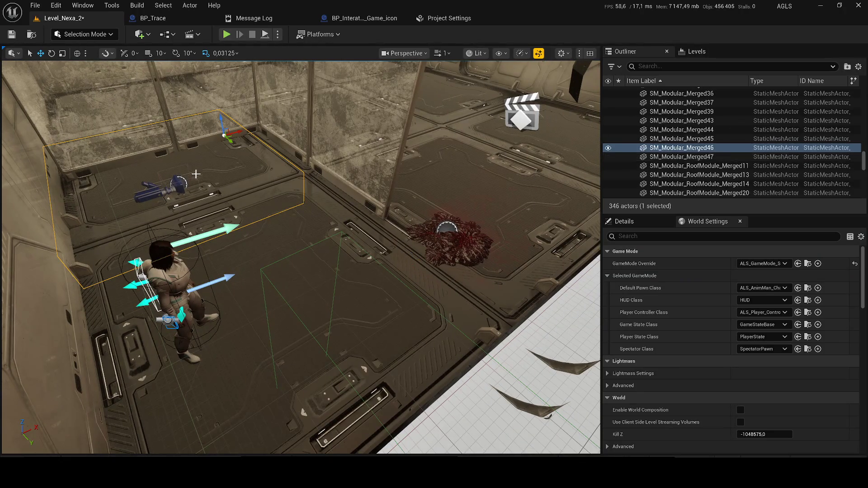
click(160, 188)
click(759, 148)
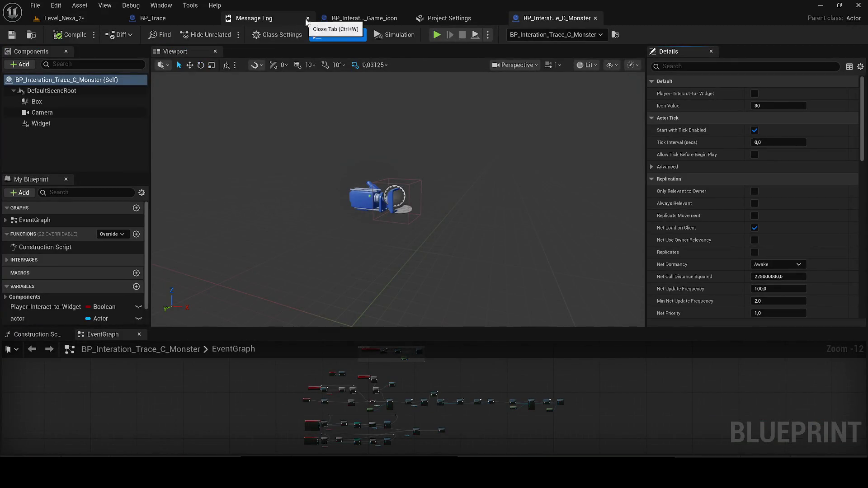
- Close the Message Log, game icon Blueprint, Project Settings and Construction Script tabs
click(308, 19)
click(307, 18)
click(307, 19)
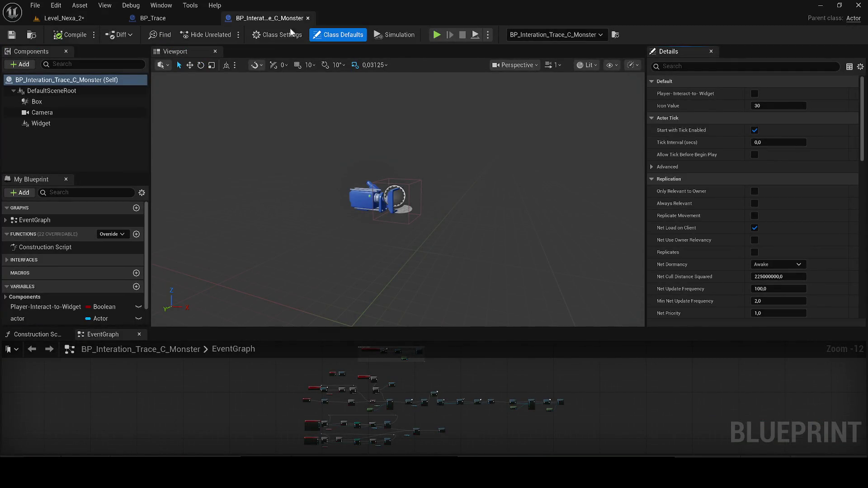
click(66, 334)
- Dock the EventGraph beside the Viewport, select the Widget component, and open the Content Drawer
drag(312, 100, 304, 52)
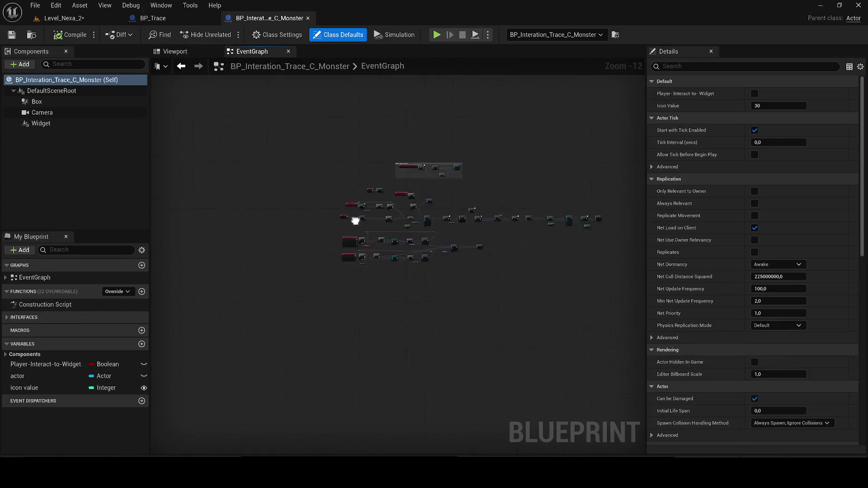
scroll(369, 225, up, 5)
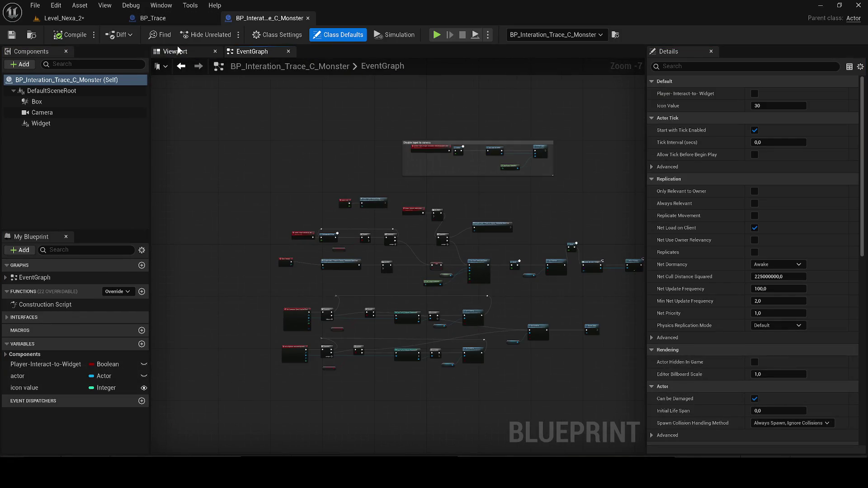
click(175, 51)
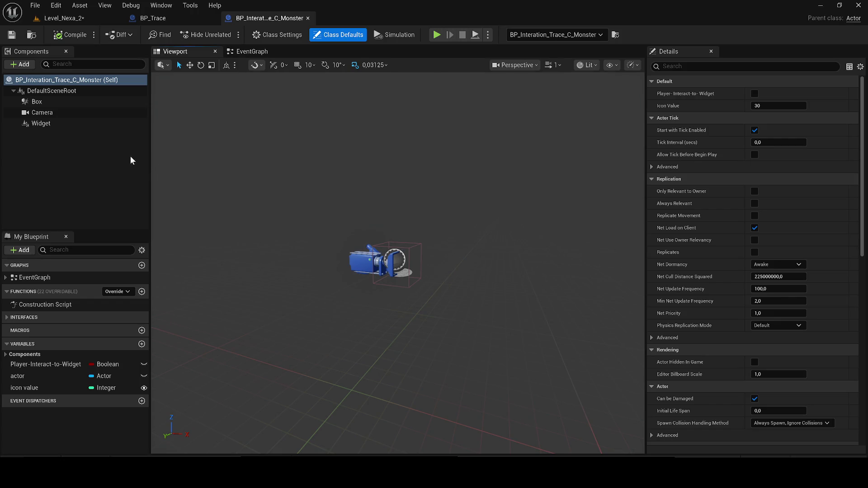
click(68, 123)
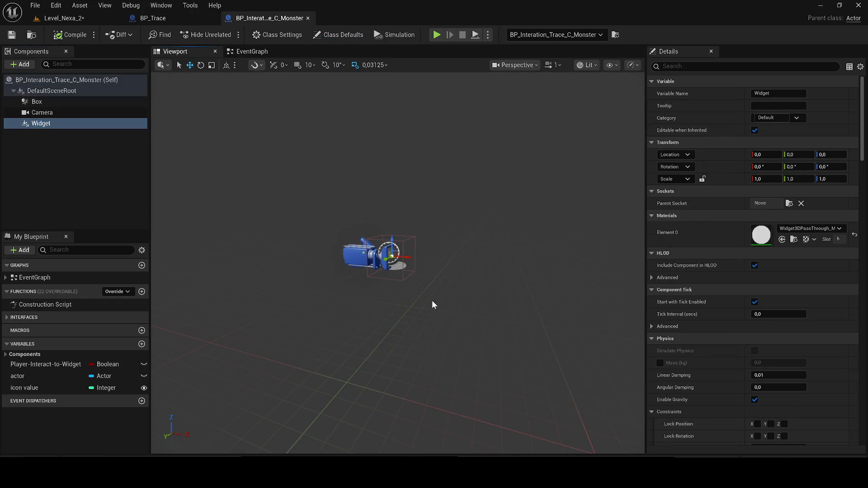
key(ctrl+space)
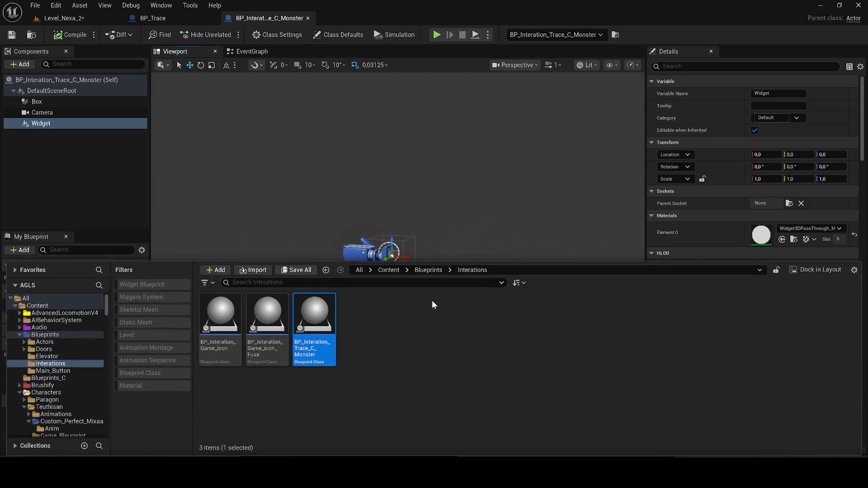